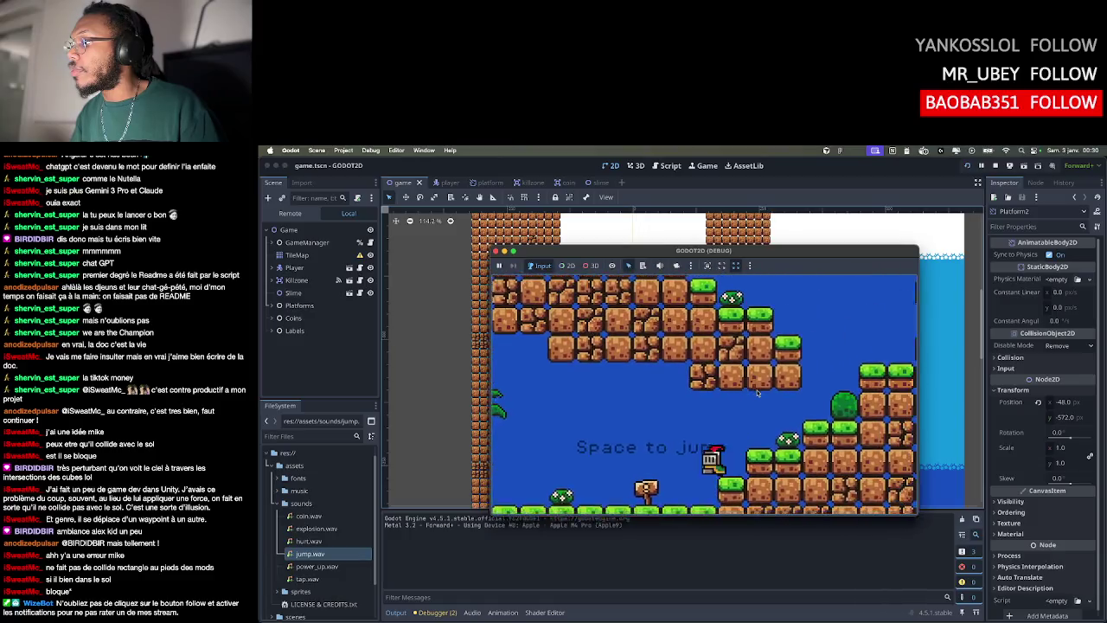
Playtest the level, jumping the knight past the slime onto the tall green pillar, then stop the game
{"action": "key", "text": "space"}
{"action": "key", "text": "Left"}
{"action": "key", "text": "space"}
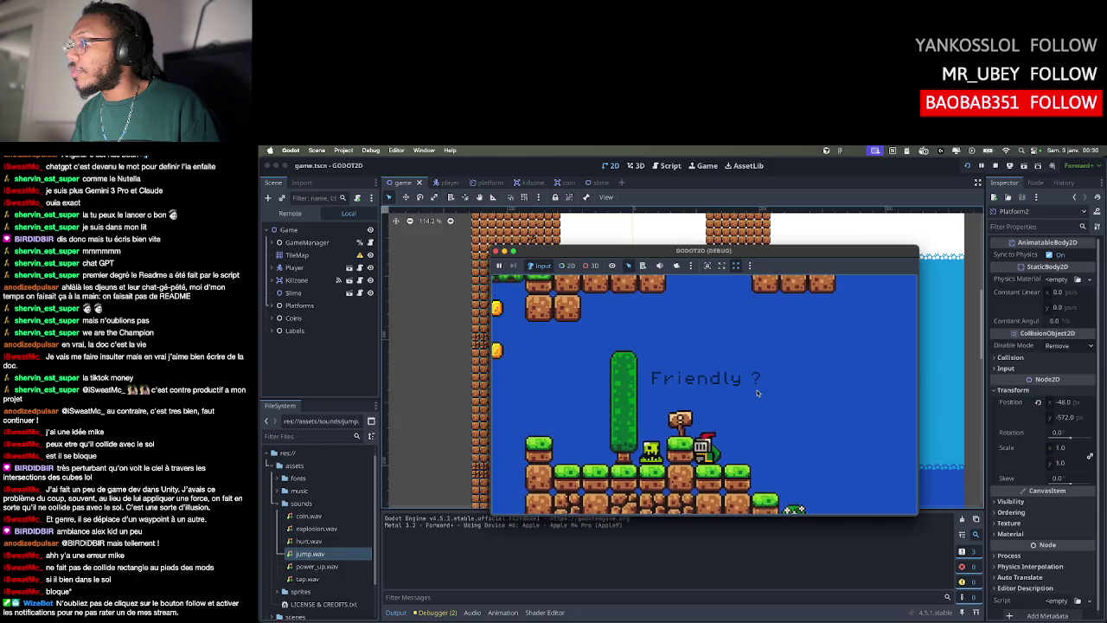
{"action": "key", "text": "Left"}
{"action": "key", "text": "space"}
{"action": "key", "text": "Left"}
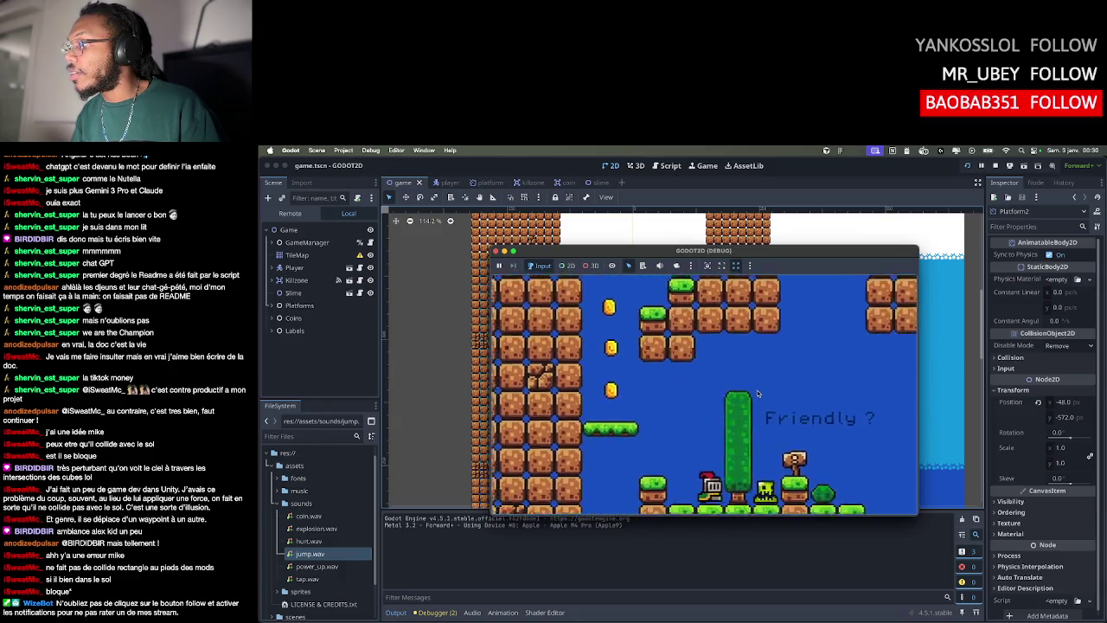
{"action": "key", "text": "Right"}
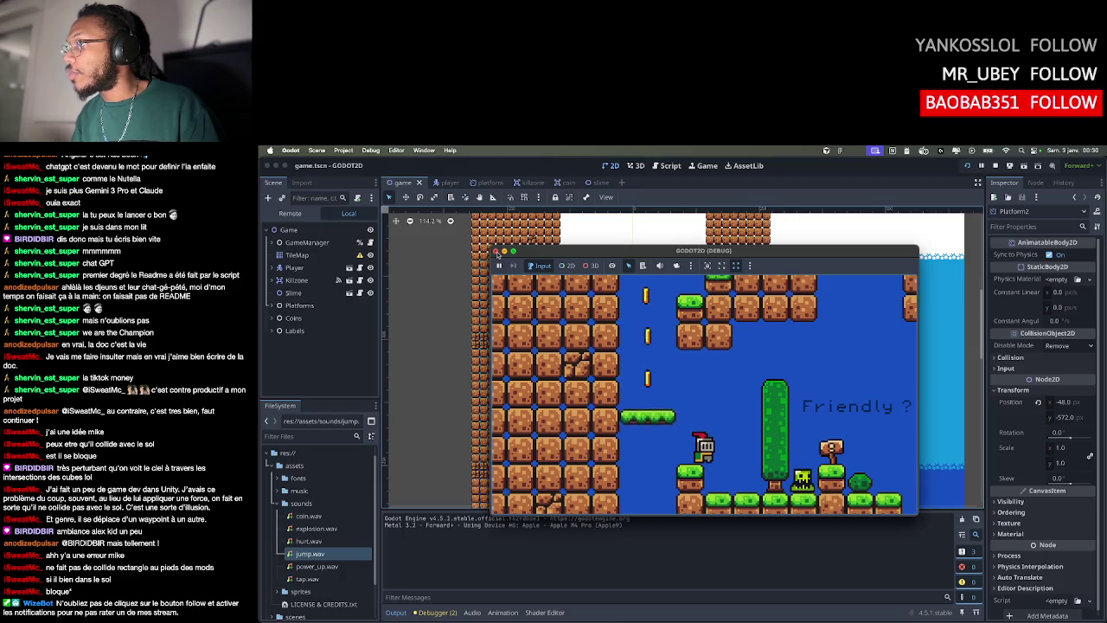
{"action": "key", "text": "super+q"}
{"action": "scroll", "coordinate": [674, 359], "scroll_direction": "down", "scroll_amount": 5}
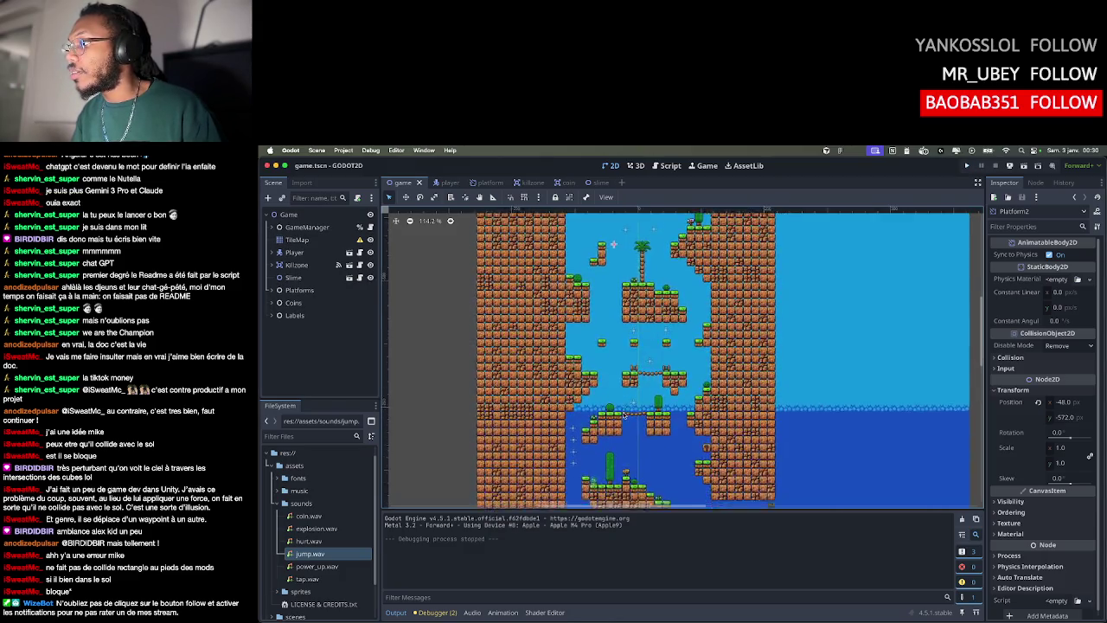
Nudge the slime slightly upward in the level, then run a short playtest and stop it
{"action": "scroll", "coordinate": [769, 350], "scroll_direction": "up", "scroll_amount": 6}
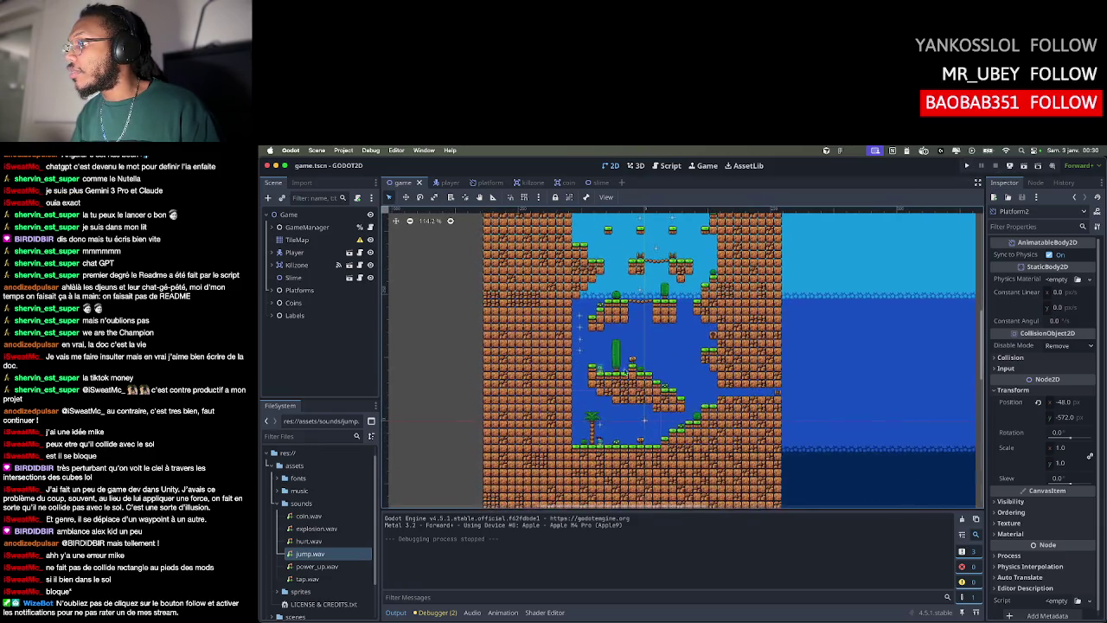
{"action": "mouse_move", "coordinate": [526, 415]}
{"action": "left_mouse_down"}
{"action": "mouse_move", "coordinate": [526, 394]}
{"action": "mouse_move", "coordinate": [544, 394]}
{"action": "mouse_move", "coordinate": [526, 408]}
{"action": "left_mouse_up"}
{"action": "left_click", "coordinate": [968, 165]}
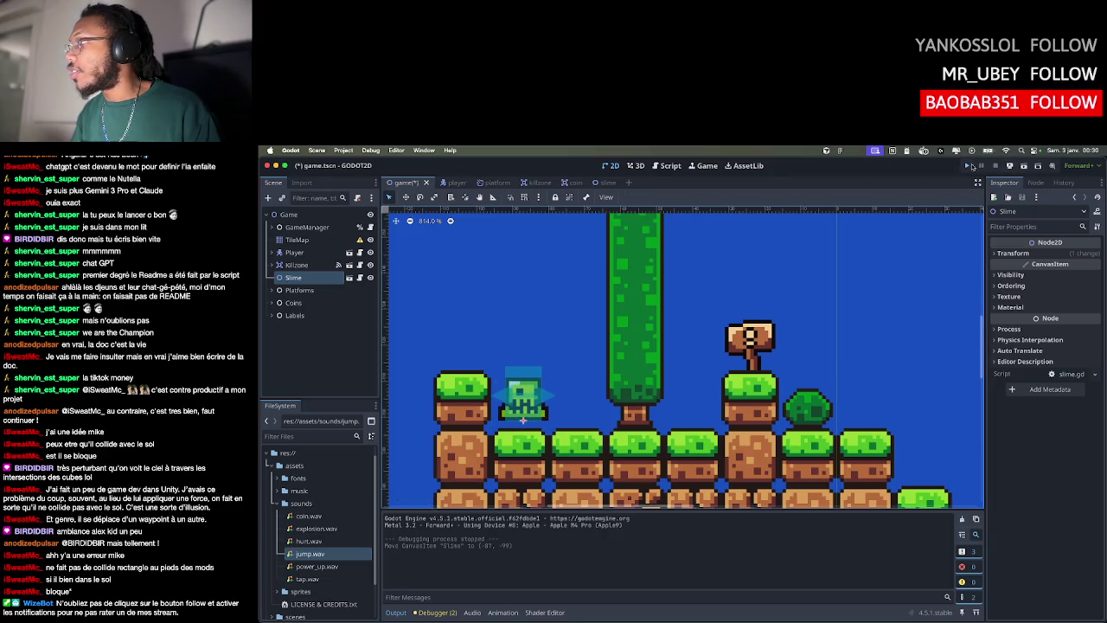
{"action": "key", "text": "Right"}
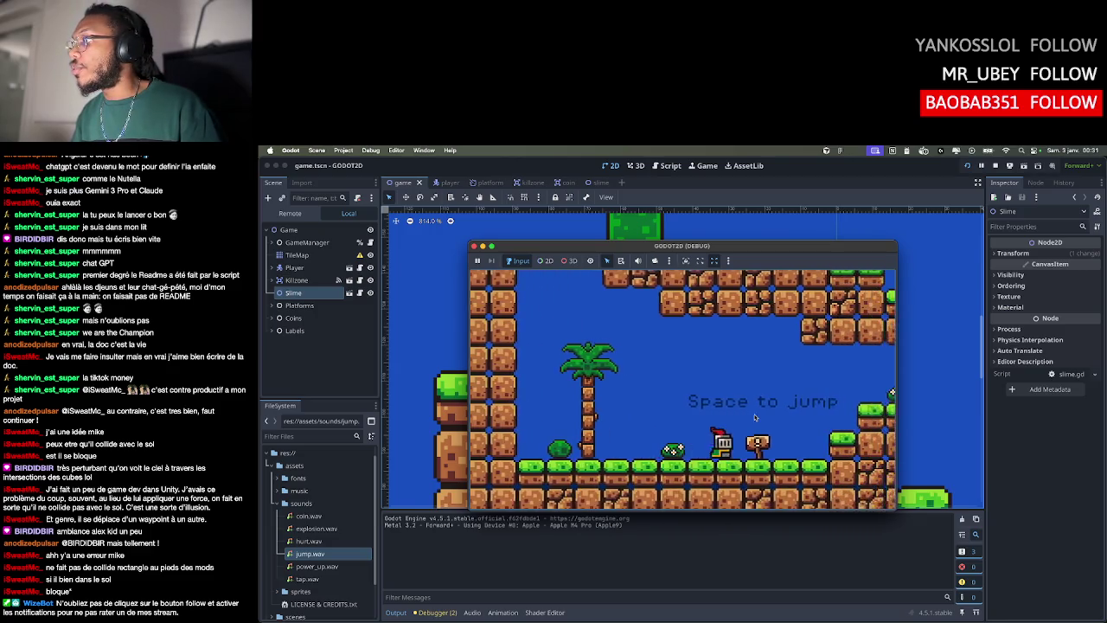
{"action": "key", "text": "super+period"}
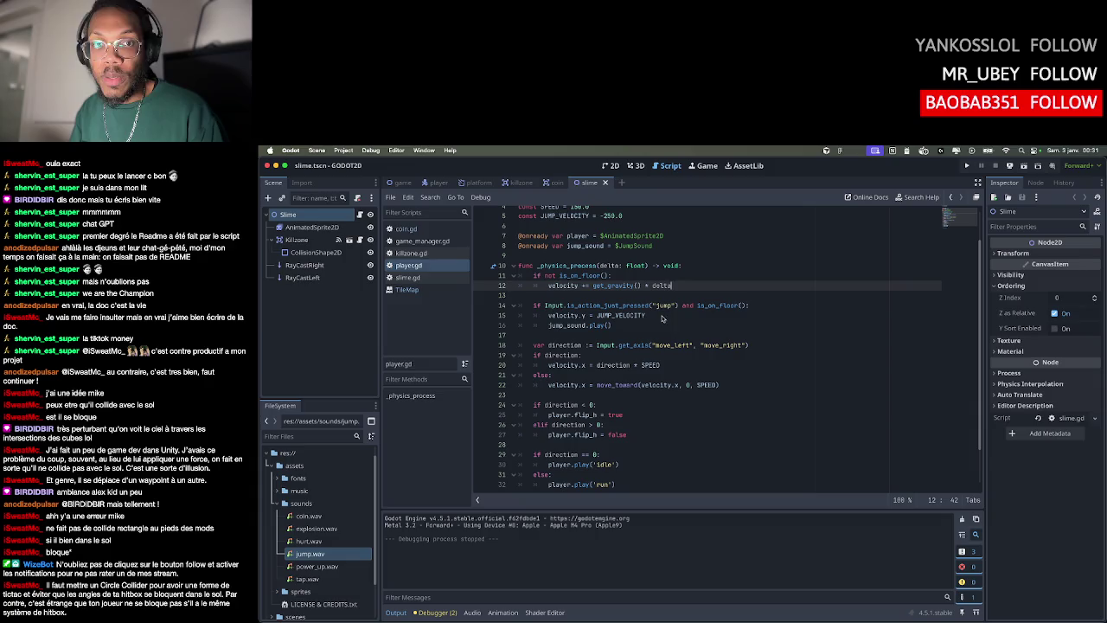
In the slime scene's 2D view, inspect CollisionShape2D and the Killzone's 10 × 15 px rectangle
{"action": "scroll", "coordinate": [666, 334], "scroll_direction": "down", "scroll_amount": 2}
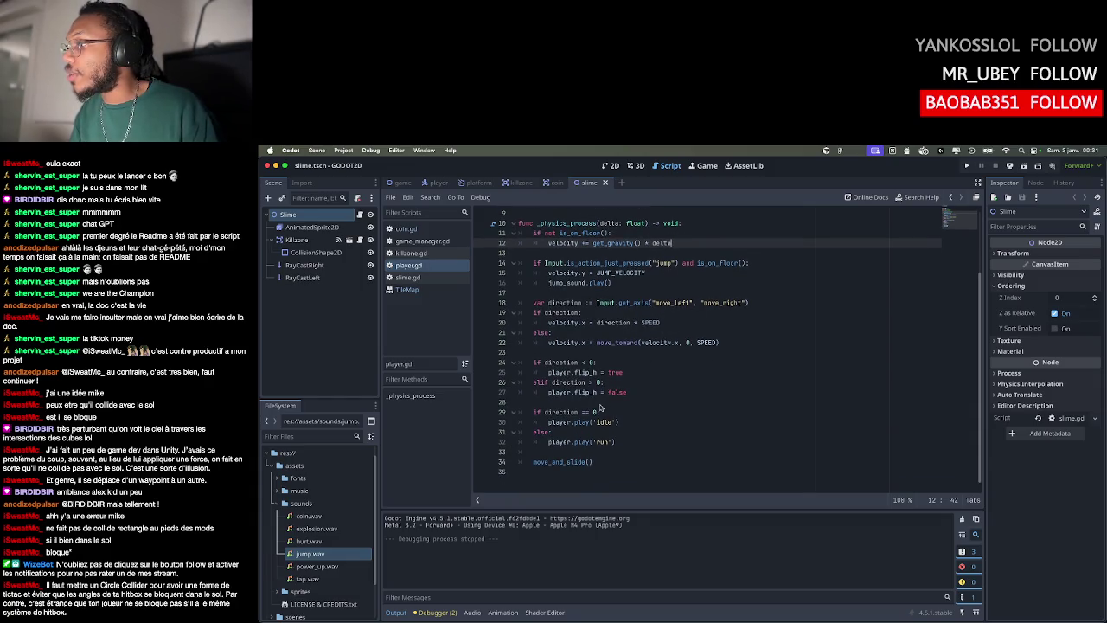
{"action": "scroll", "coordinate": [602, 405], "scroll_direction": "up", "scroll_amount": 3}
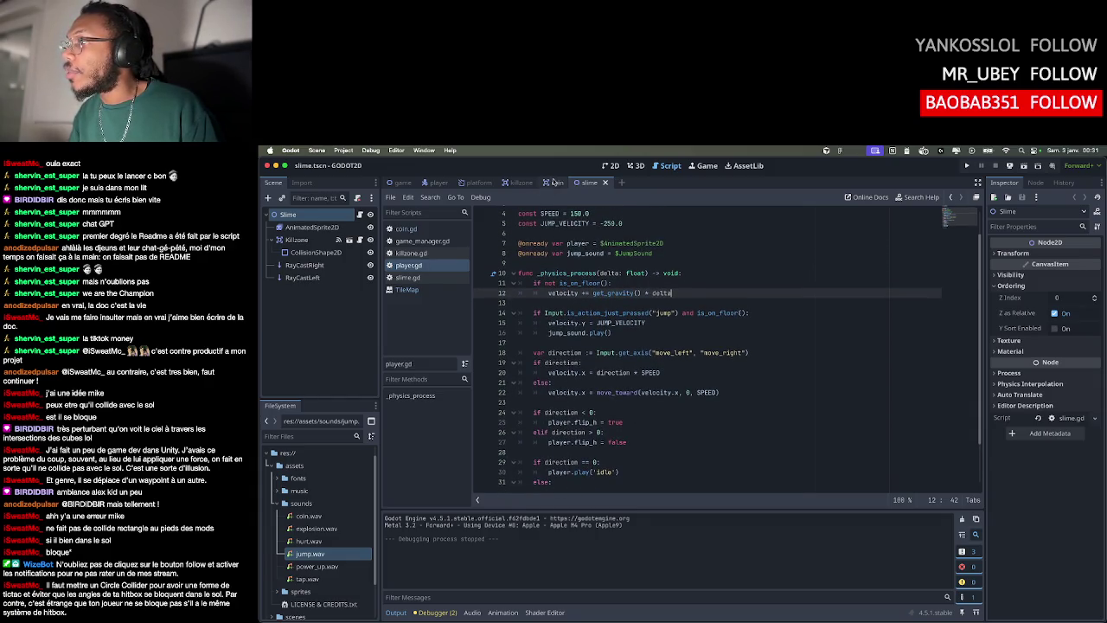
{"action": "mouse_move", "coordinate": [402, 182]}
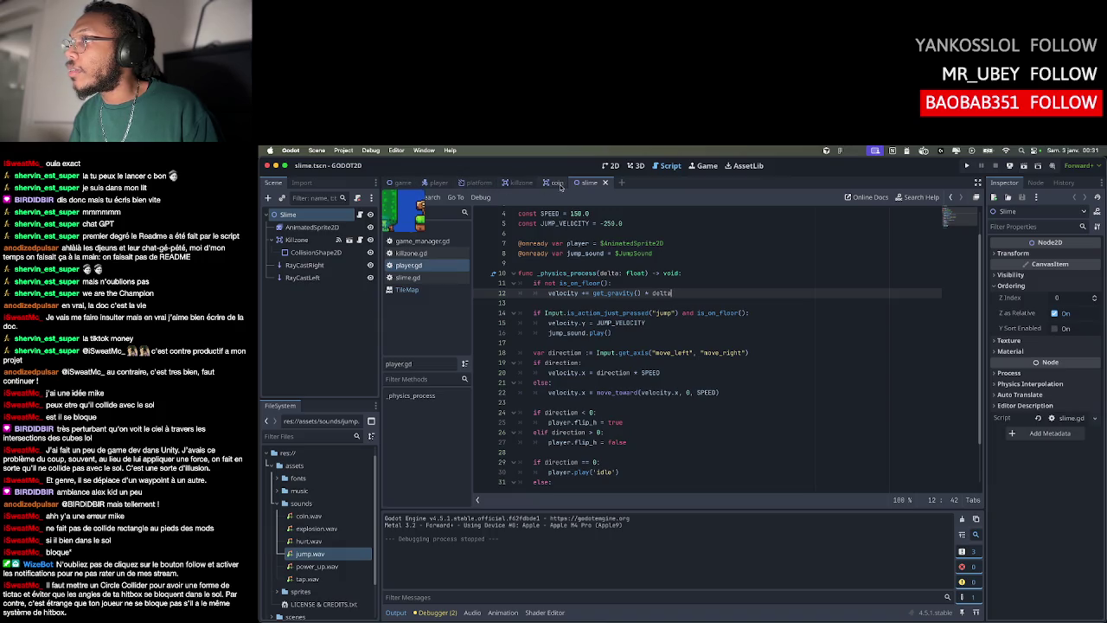
{"action": "left_click", "coordinate": [610, 165]}
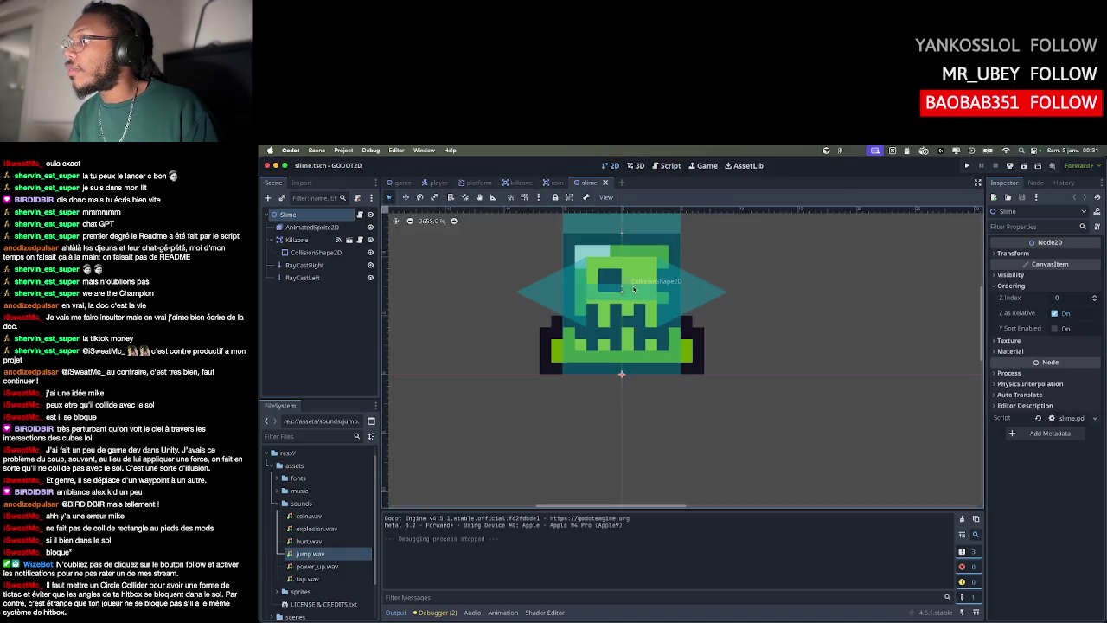
{"action": "scroll", "coordinate": [633, 288], "scroll_direction": "up", "scroll_amount": 3}
{"action": "left_click", "coordinate": [311, 252]}
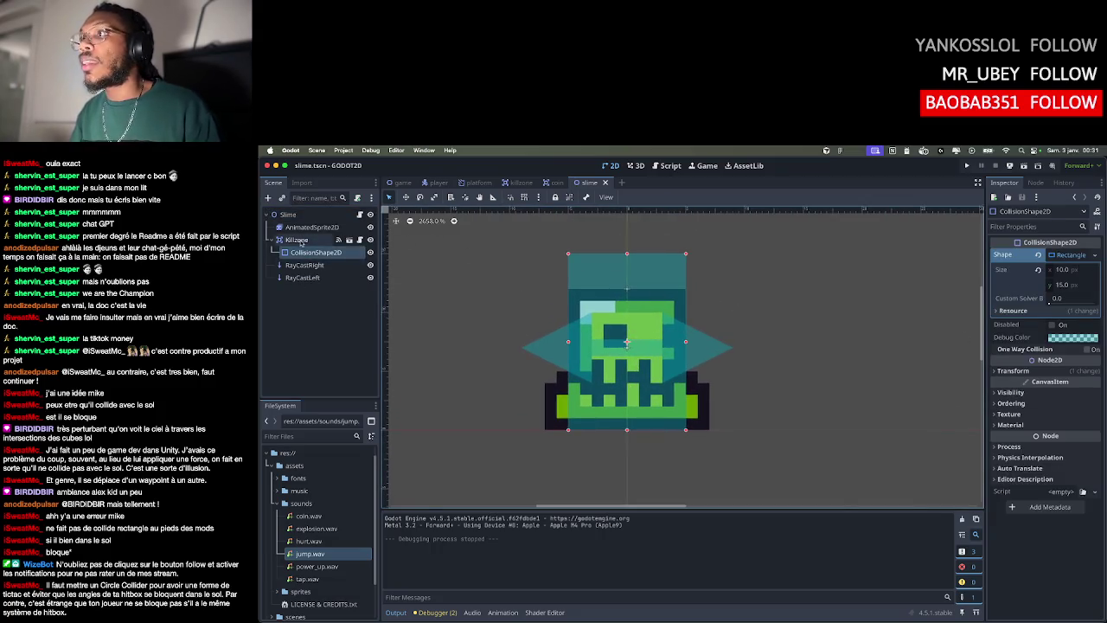
{"action": "left_click", "coordinate": [297, 240]}
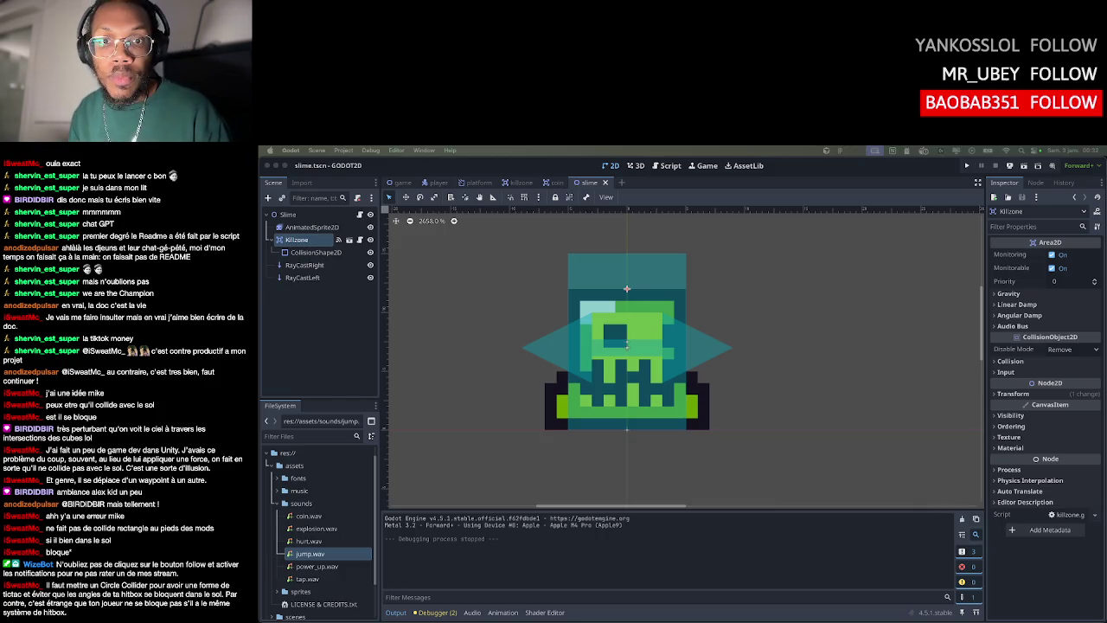
{"action": "left_click", "coordinate": [354, 269]}
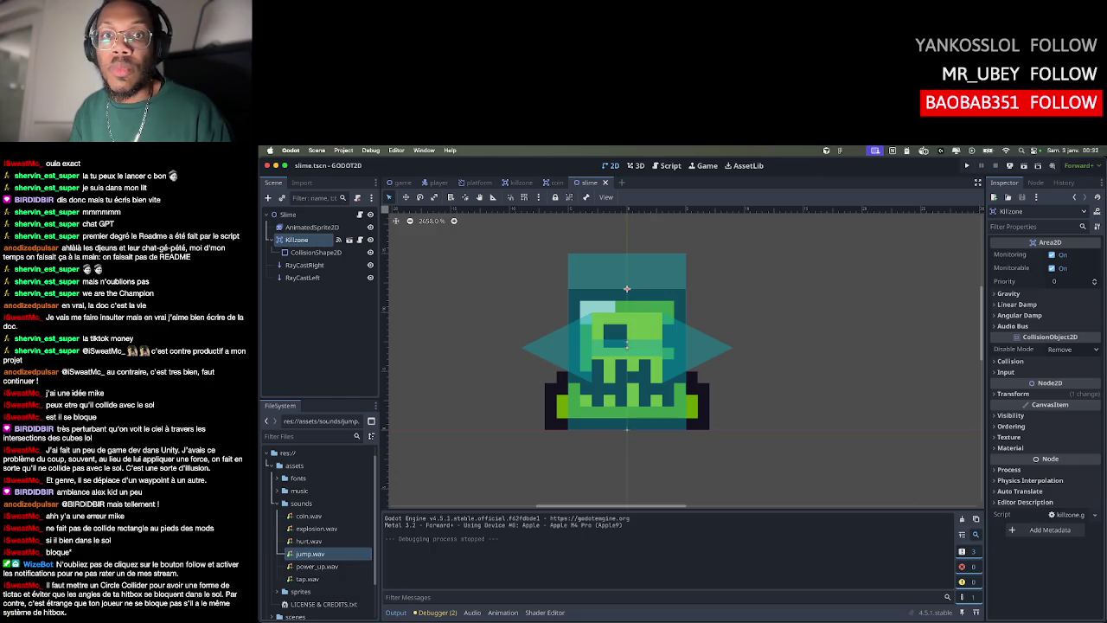
Change the slime's collision shape to a circle, shrink it around the slime, and save
{"action": "left_click", "coordinate": [329, 252]}
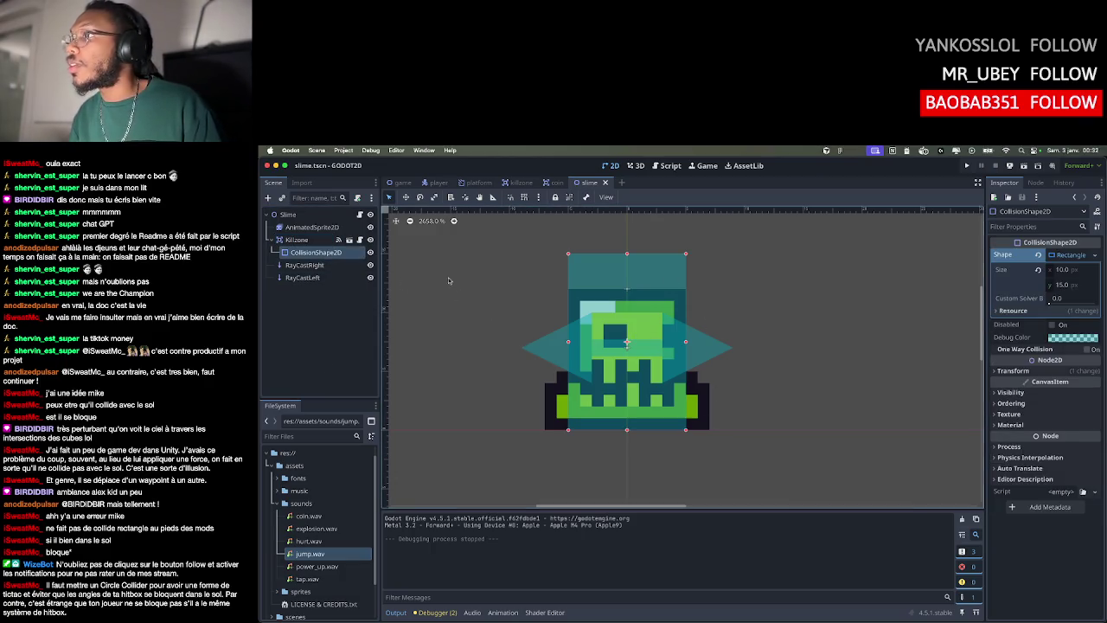
{"action": "left_click", "coordinate": [1088, 255]}
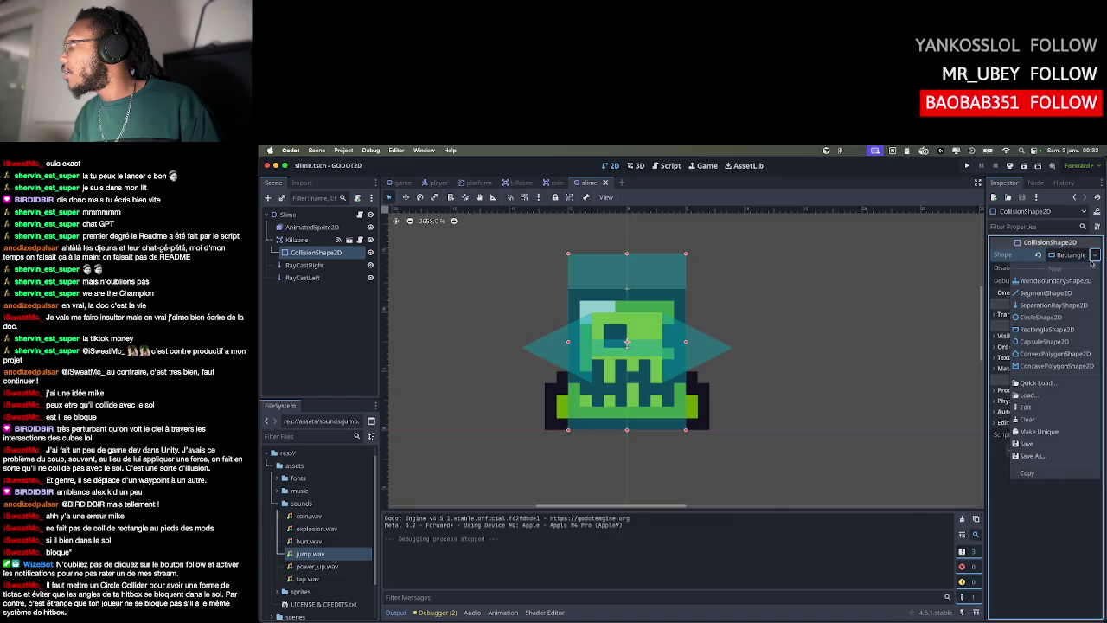
{"action": "left_click", "coordinate": [1055, 317]}
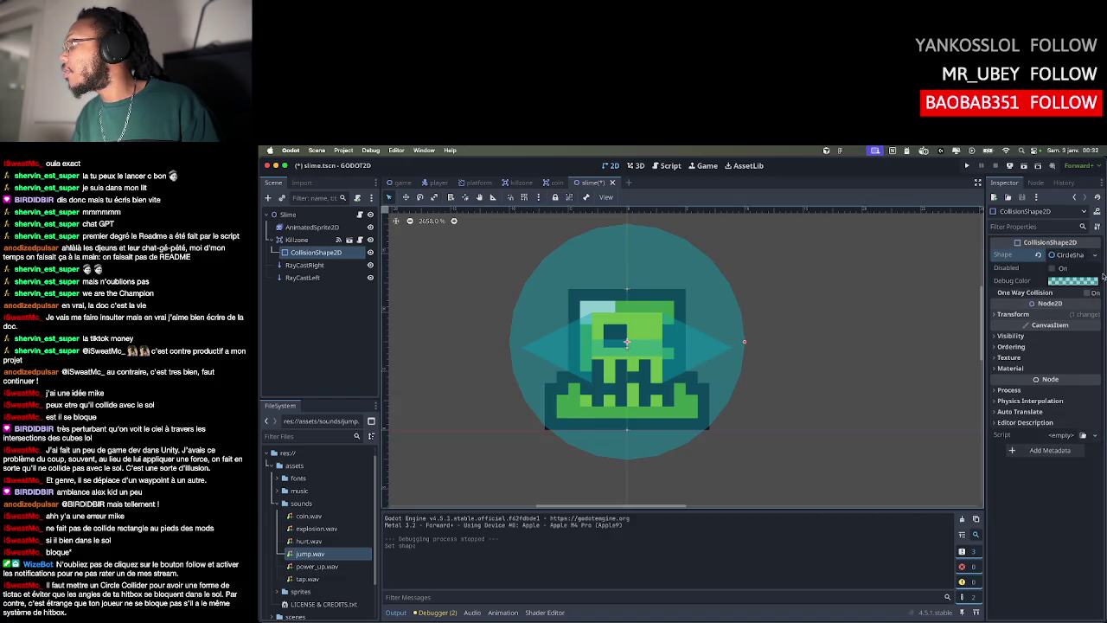
{"action": "left_click_drag", "start_coordinate": [744, 340], "coordinate": [714, 347]}
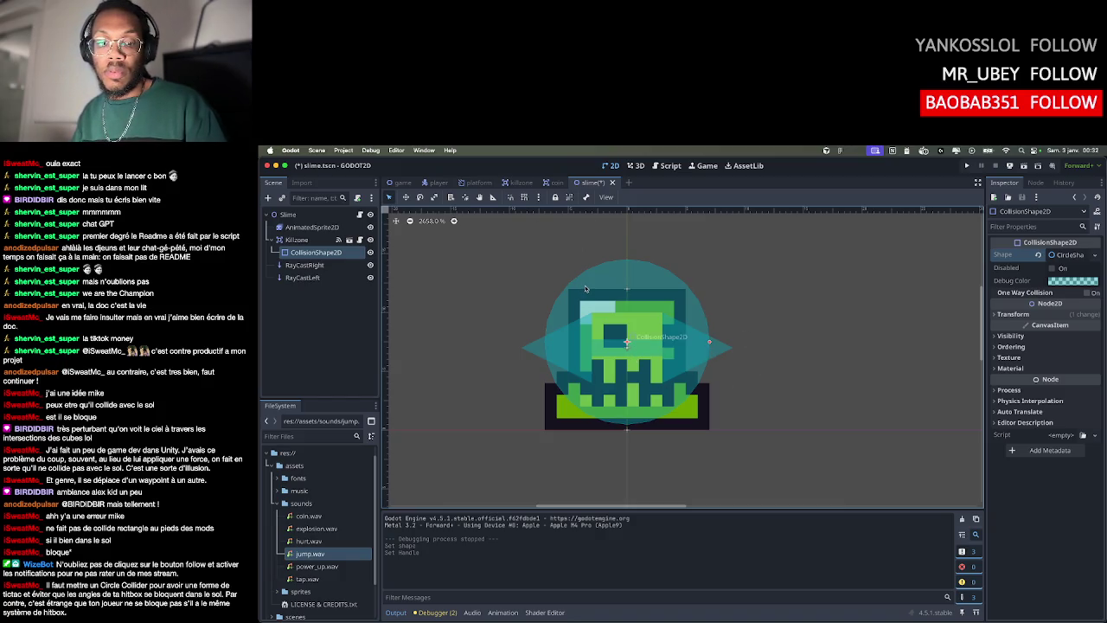
{"action": "key", "text": "ctrl+s"}
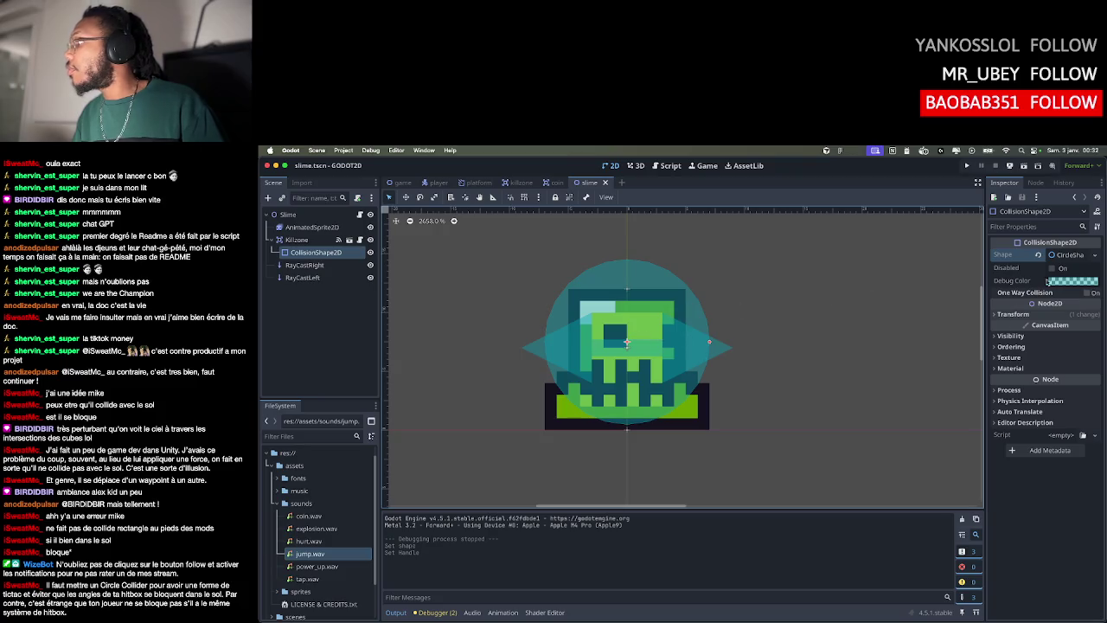
Replace the circle with a capsule shape shrunk to a 7.5 px radius and 15 px height
{"action": "left_click", "coordinate": [1085, 258]}
{"action": "left_click", "coordinate": [1091, 256]}
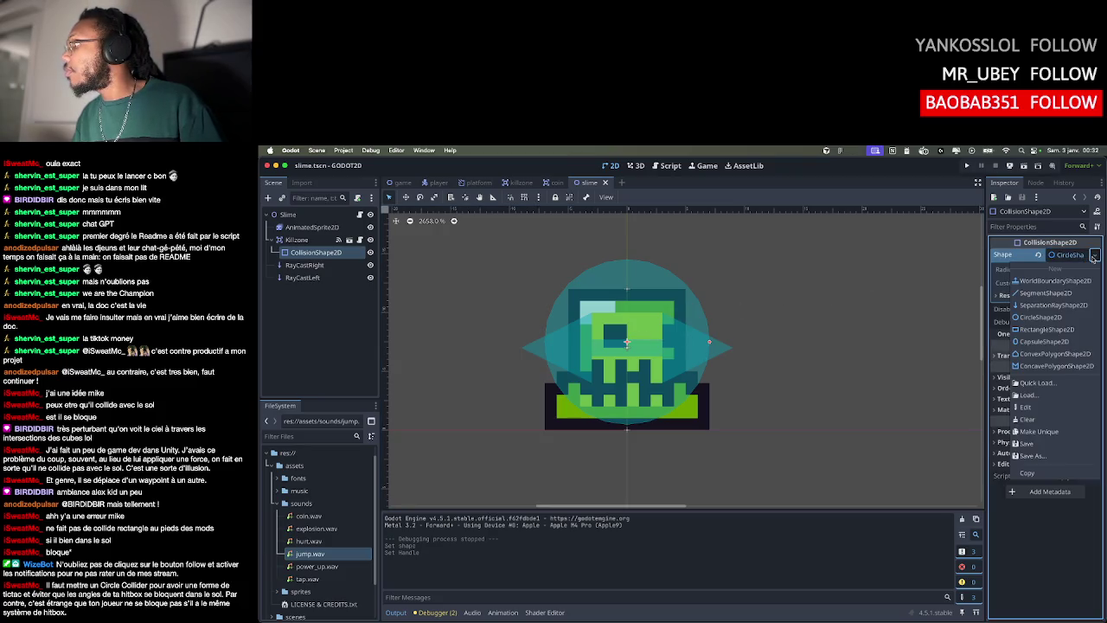
{"action": "left_click", "coordinate": [1050, 345]}
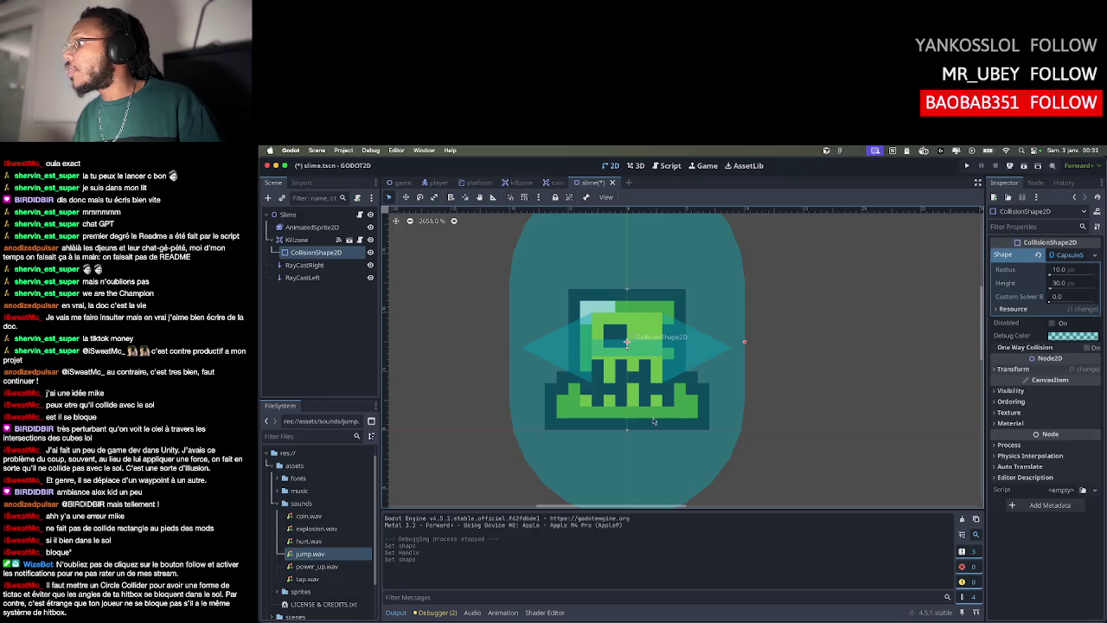
{"action": "scroll", "coordinate": [644, 424], "scroll_direction": "down", "scroll_amount": 3}
{"action": "left_click_drag", "start_coordinate": [632, 455], "coordinate": [638, 370]}
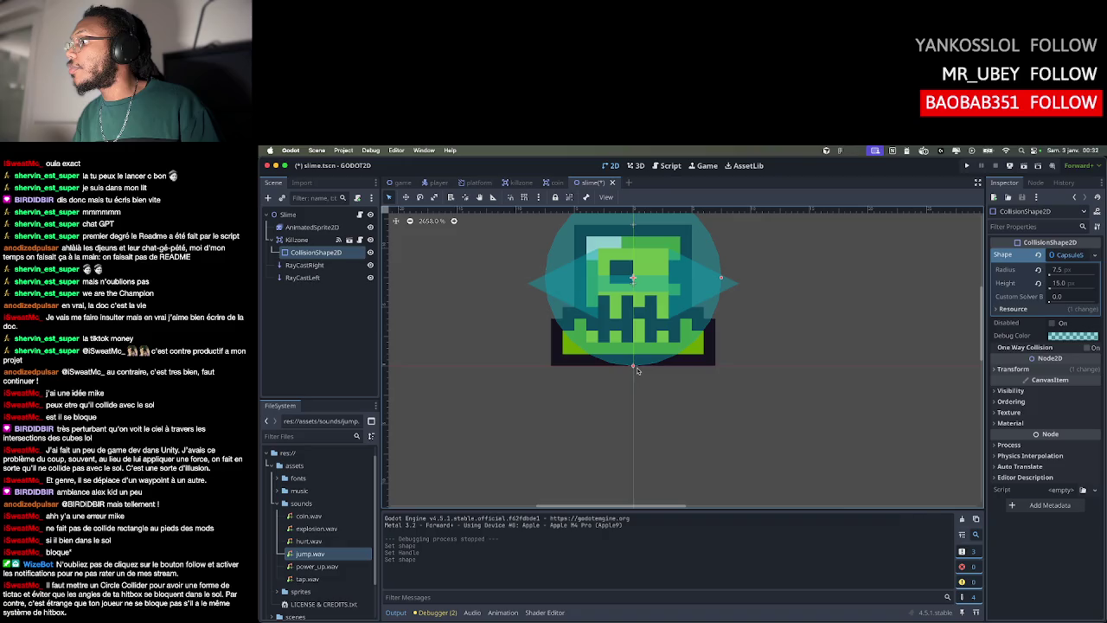
{"action": "left_click", "coordinate": [726, 273]}
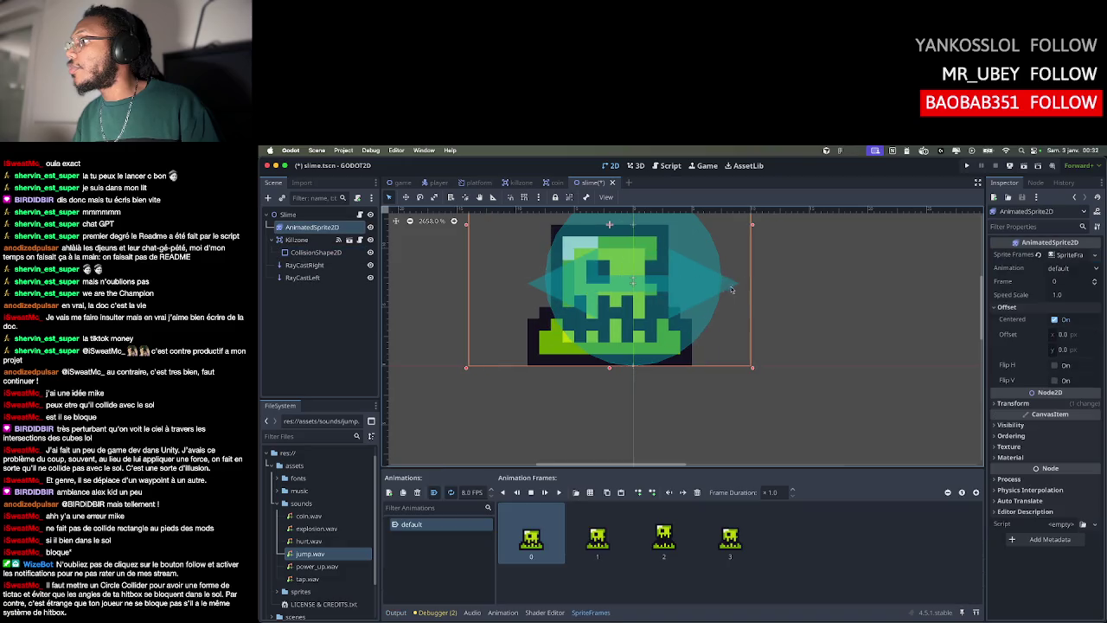
Undo the accidental sprite shift, reselect the collision shape, and narrow the capsule to about radius 6
{"action": "key", "text": "ctrl+z"}
{"action": "left_click", "coordinate": [727, 282]}
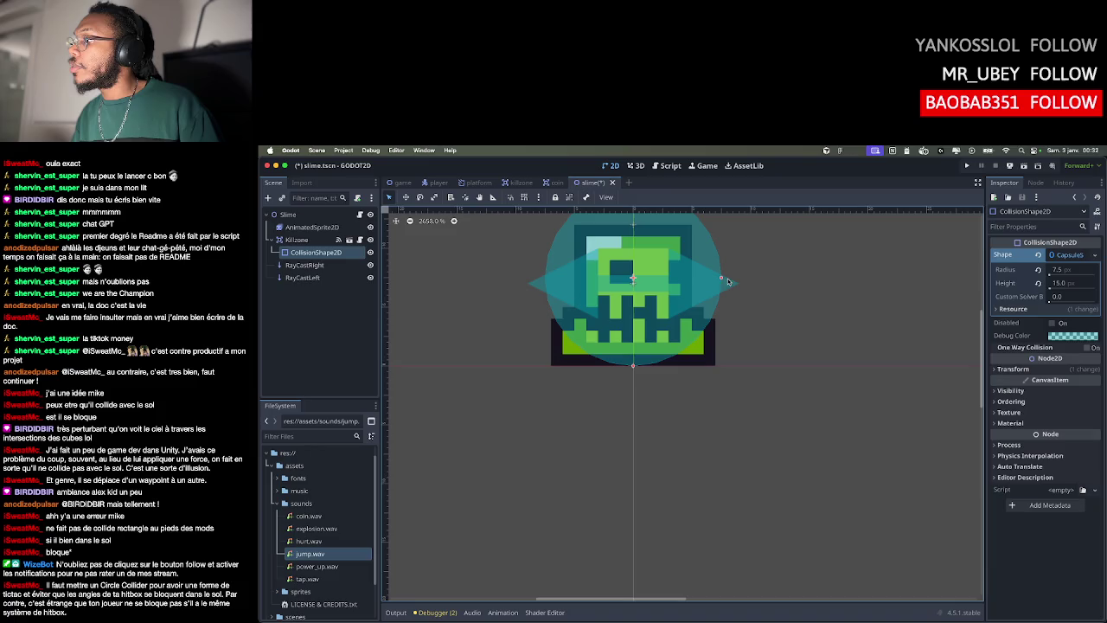
{"action": "left_click", "coordinate": [723, 279]}
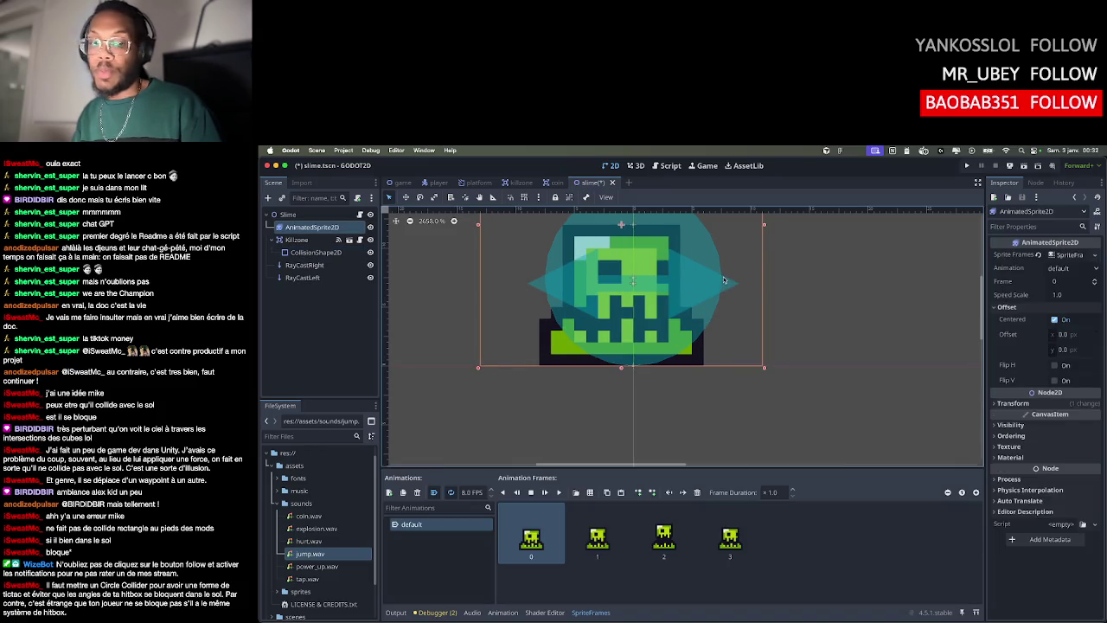
{"action": "left_click", "coordinate": [648, 364]}
{"action": "left_click_drag", "start_coordinate": [722, 280], "coordinate": [704, 283]}
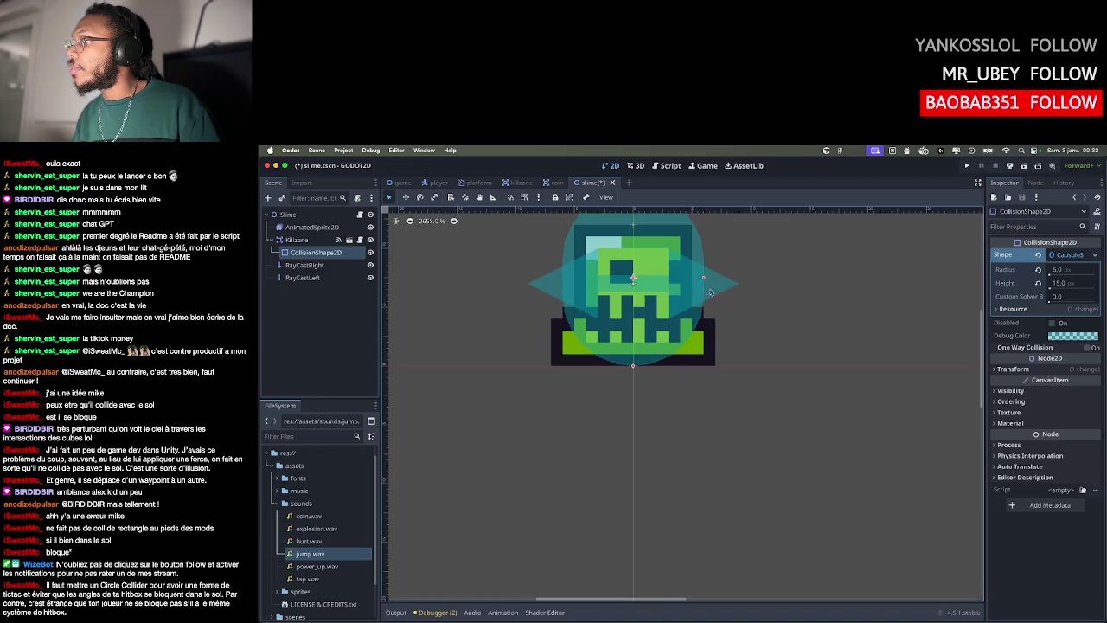
{"action": "scroll", "coordinate": [674, 345], "scroll_direction": "up", "scroll_amount": 3}
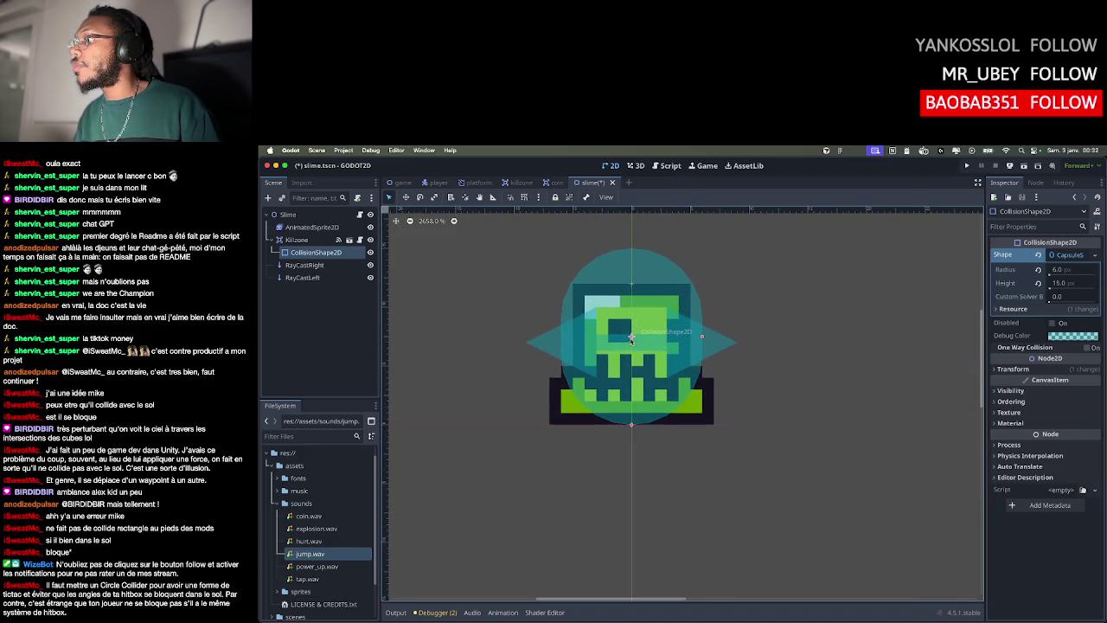
Reposition and shorten the capsule, finishing at a 5 px radius and 12 px height
{"action": "left_click_drag", "start_coordinate": [631, 338], "coordinate": [631, 346]}
{"action": "left_click_drag", "start_coordinate": [632, 429], "coordinate": [631, 430]}
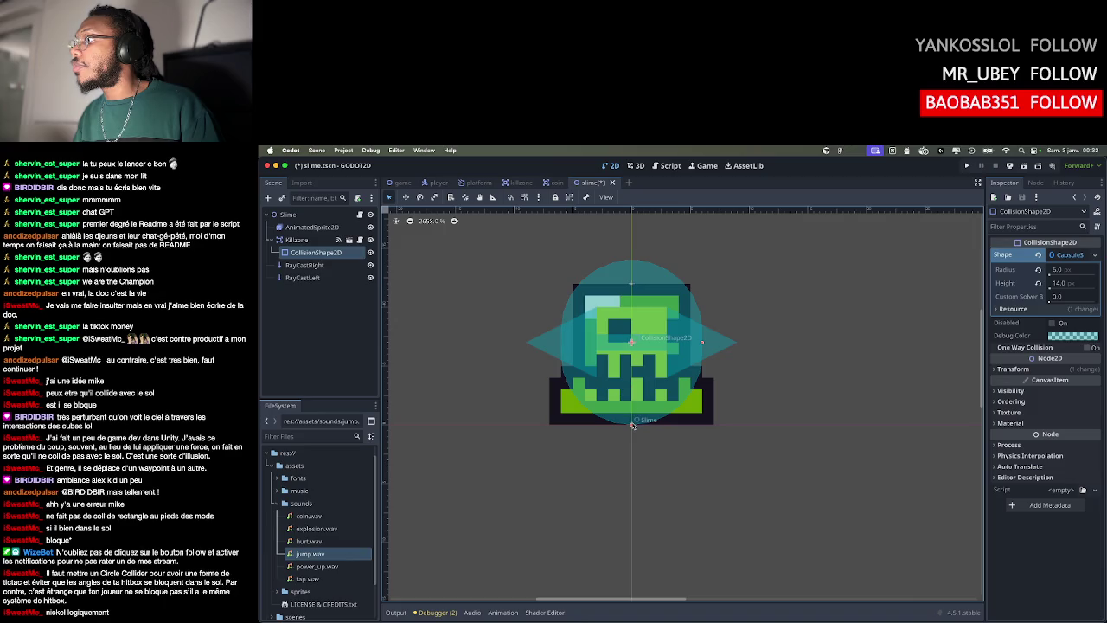
{"action": "left_click_drag", "start_coordinate": [631, 345], "coordinate": [632, 354]}
{"action": "left_click", "coordinate": [636, 325]}
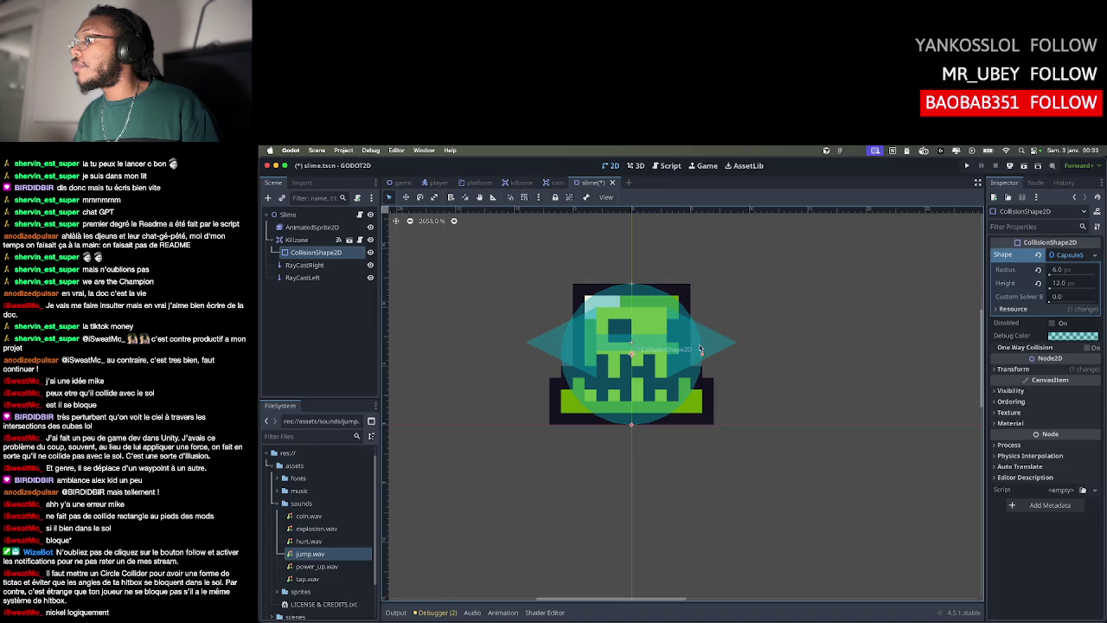
{"action": "left_click_drag", "start_coordinate": [702, 356], "coordinate": [696, 356]}
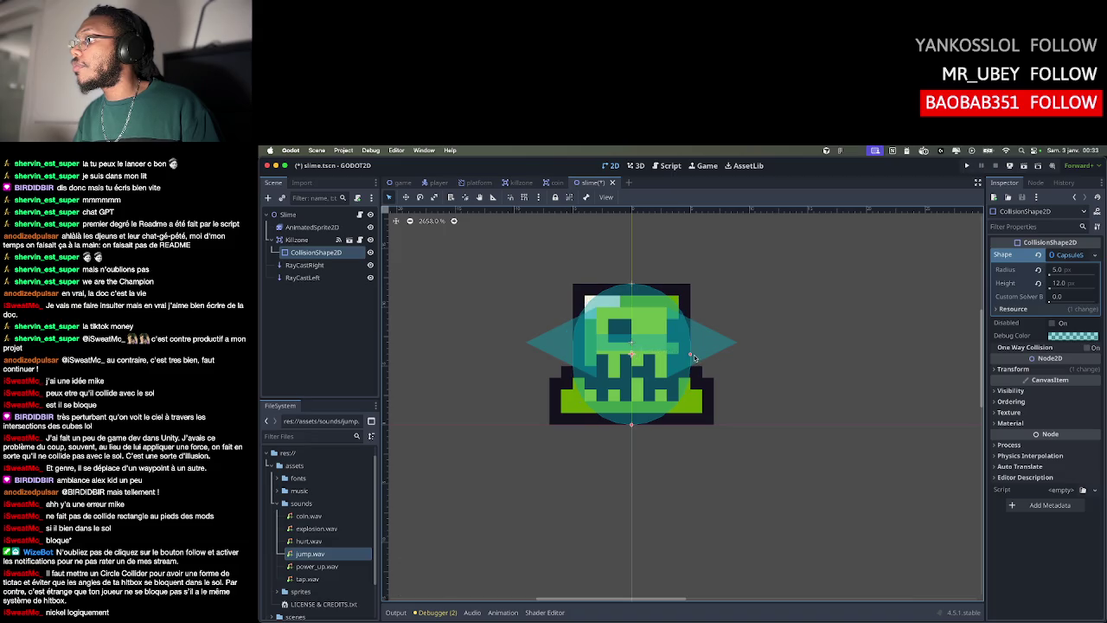
{"action": "left_click", "coordinate": [774, 365]}
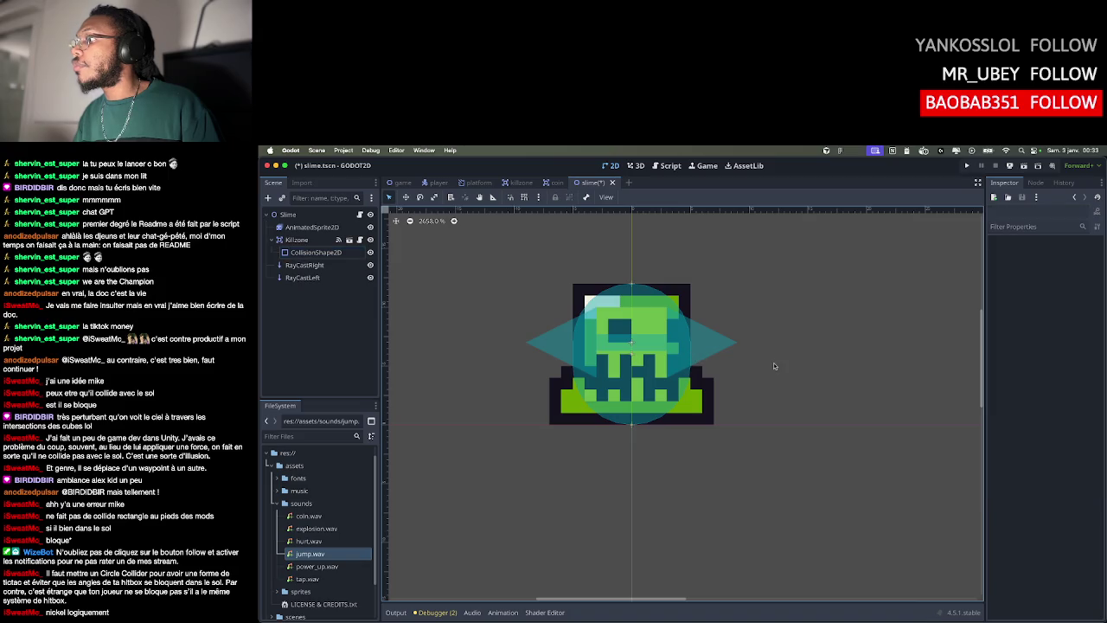
Save the slime scene, then playtest by climbing the knight to the slime near Friendly ?, and close the game
{"action": "key", "text": "ctrl+s"}
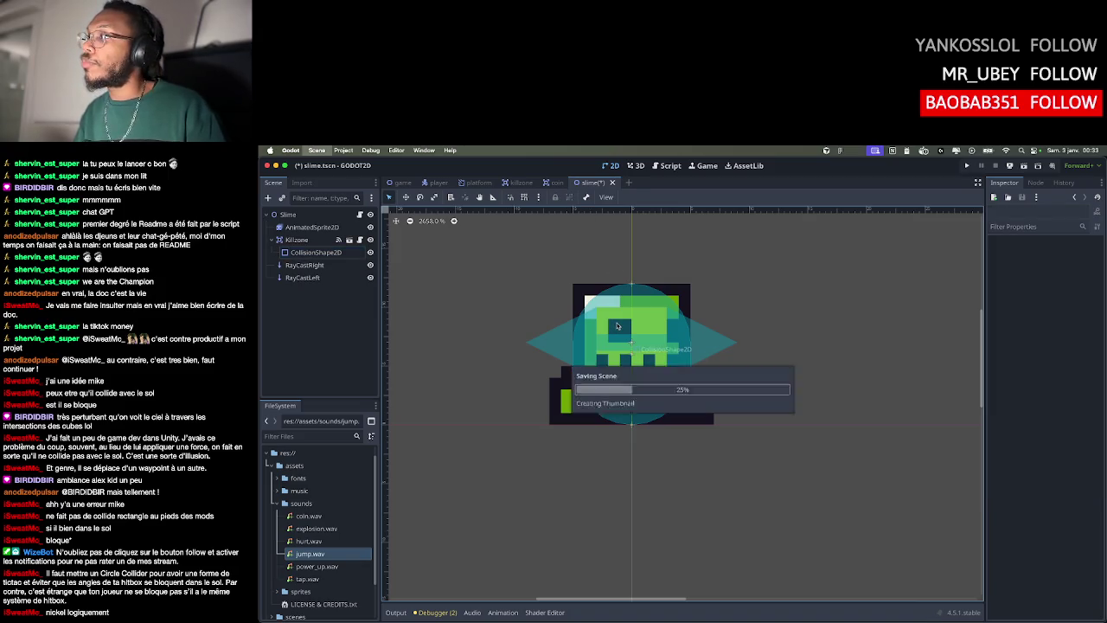
{"action": "key", "text": "super+b"}
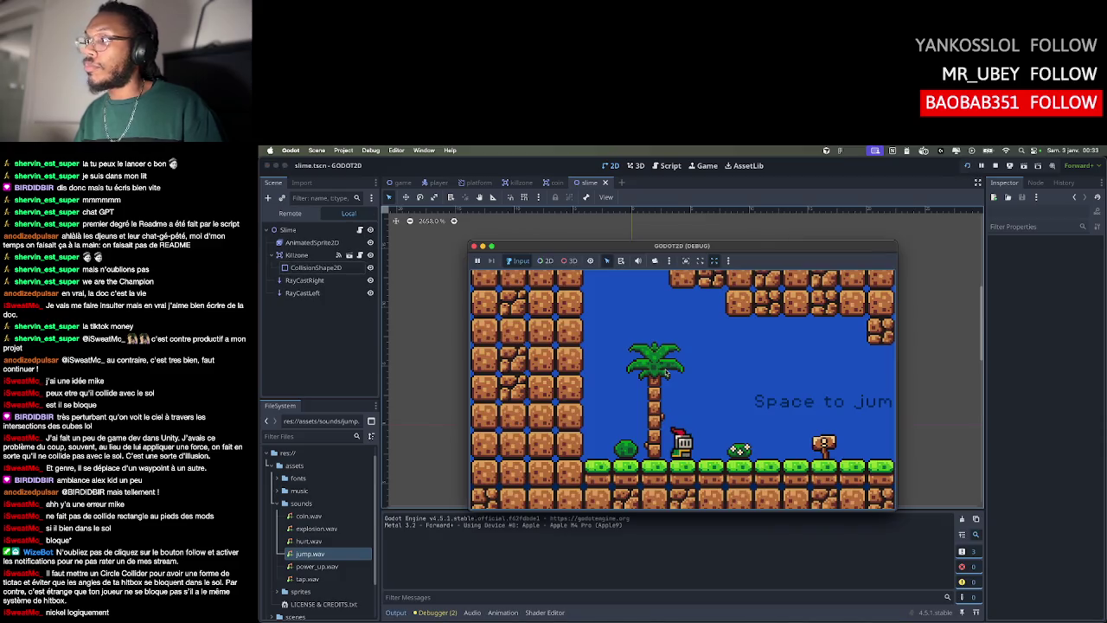
{"action": "key", "text": "Right"}
{"action": "key", "text": "space"}
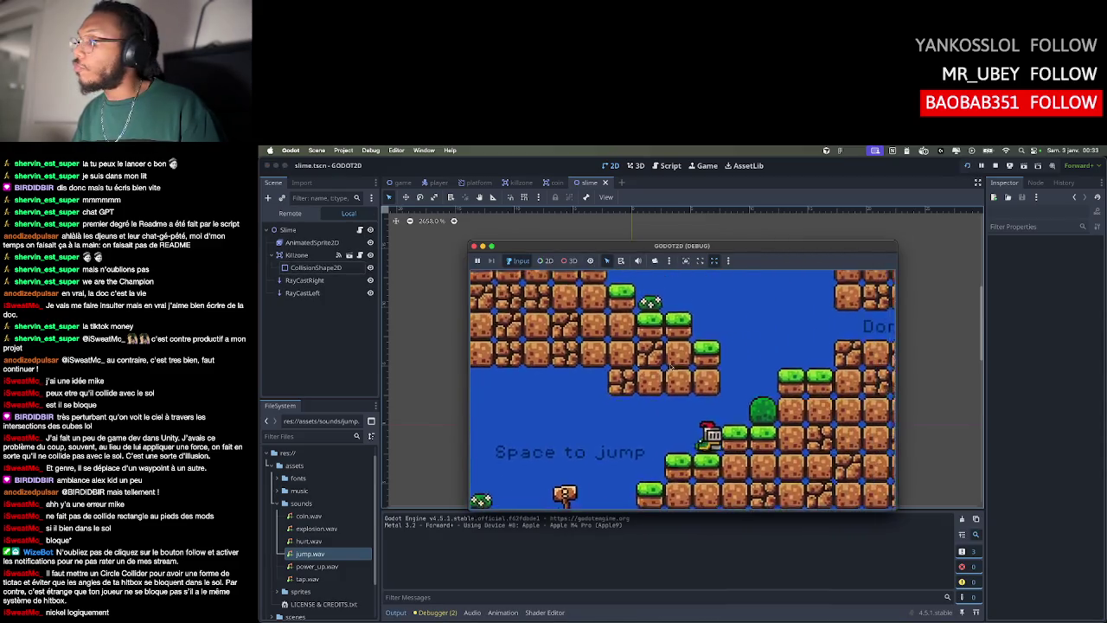
{"action": "key", "text": "Left"}
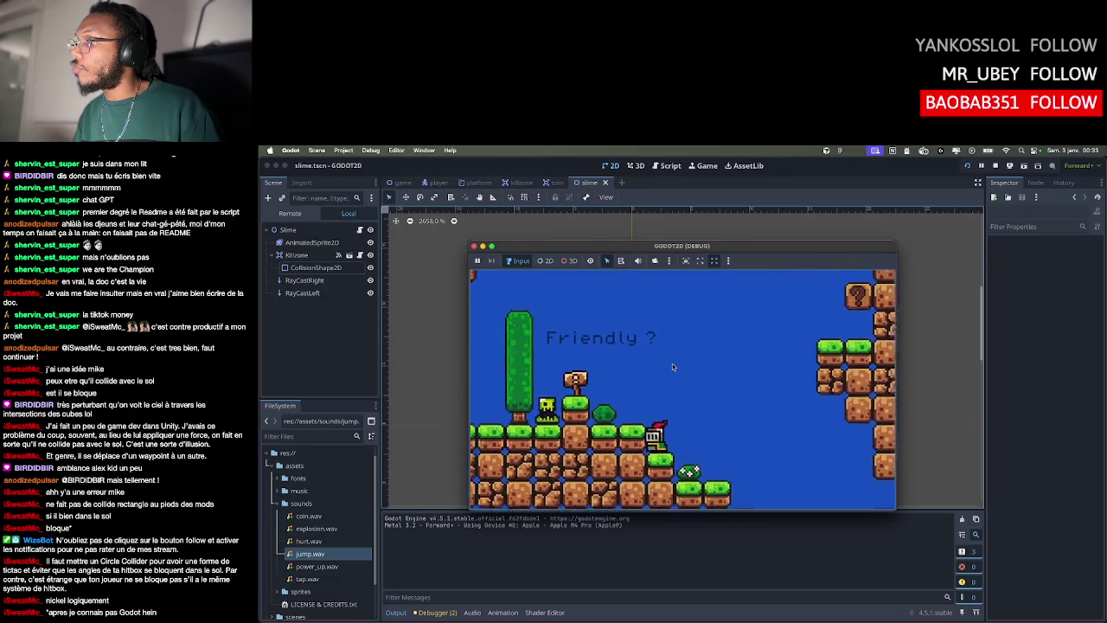
{"action": "key", "text": "Left"}
{"action": "key", "text": "space"}
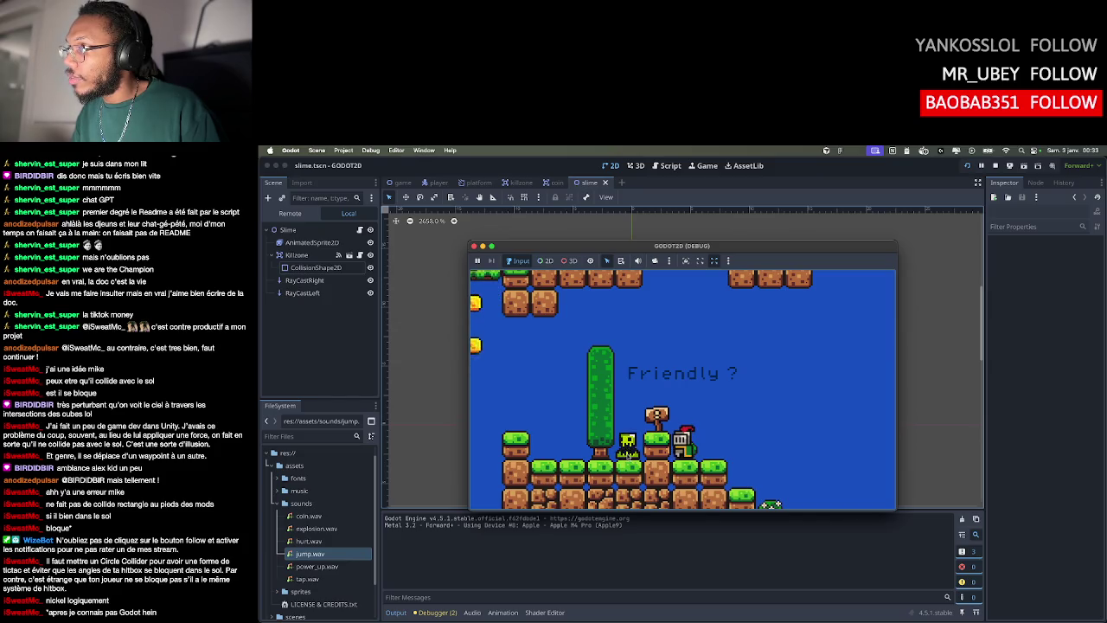
{"action": "left_click", "coordinate": [474, 246]}
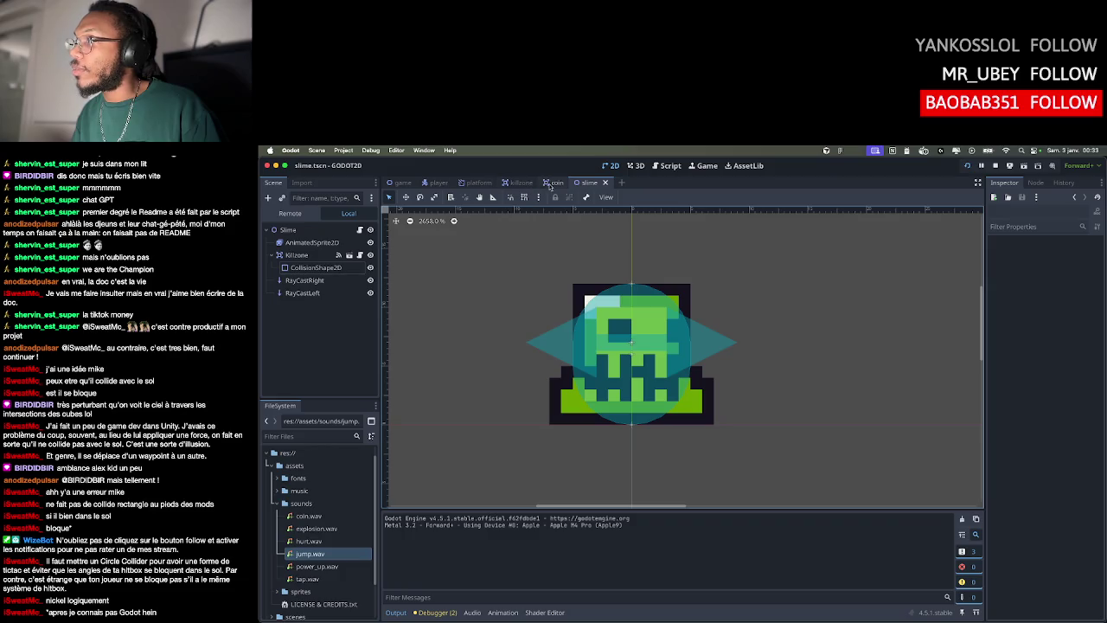
Open player.gd in the script editor and review its SPEED and JUMP_VELOCITY constants
{"action": "left_click", "coordinate": [668, 165]}
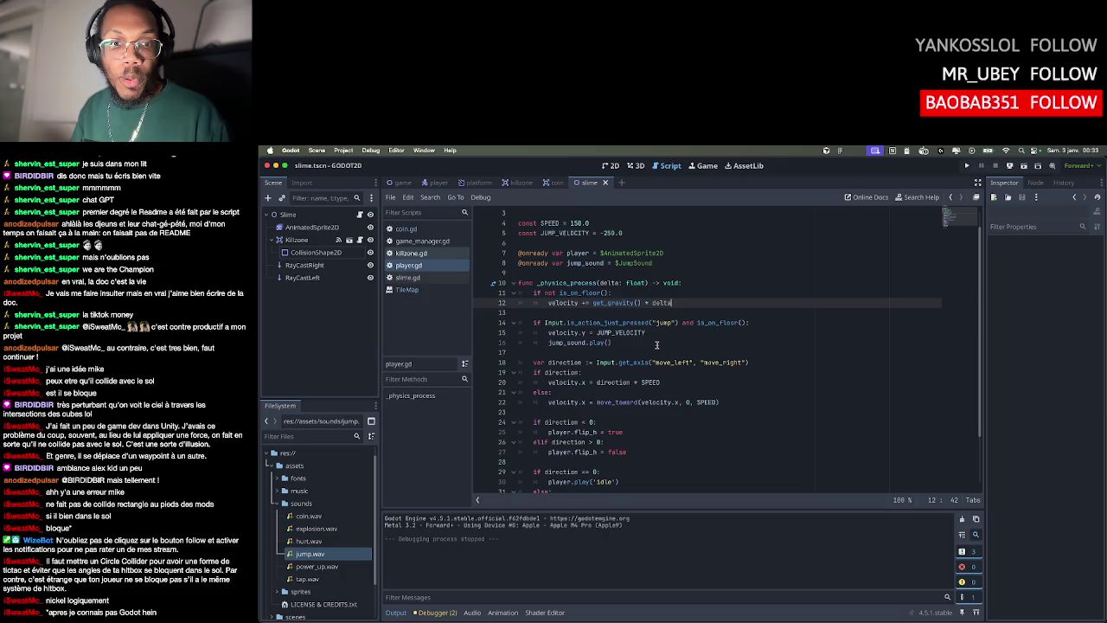
{"action": "scroll", "coordinate": [656, 345], "scroll_direction": "down", "scroll_amount": 1}
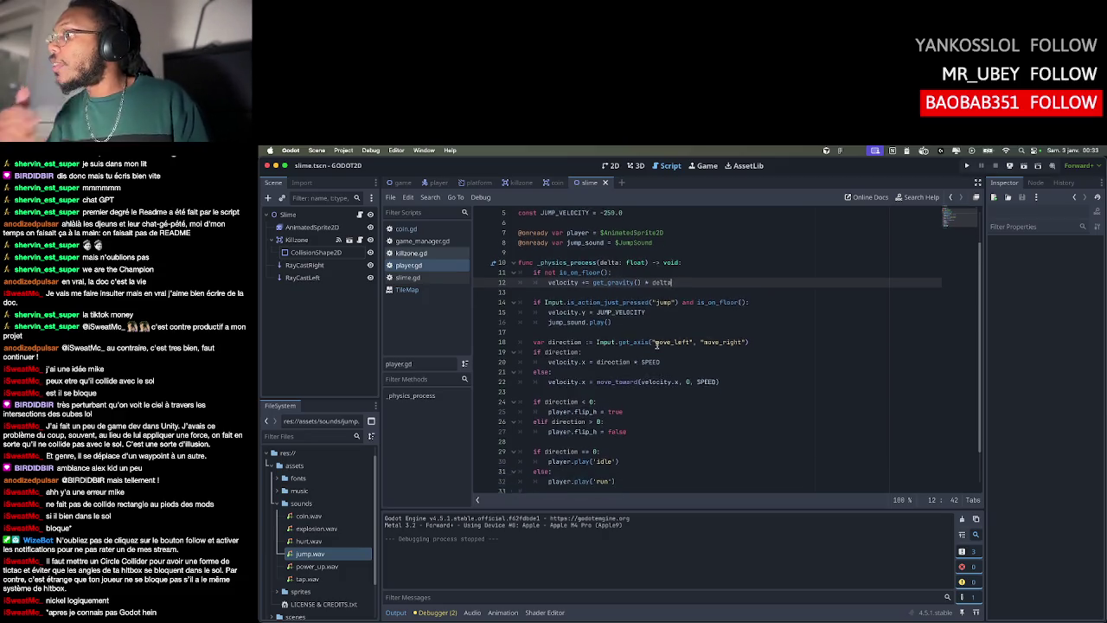
{"action": "scroll", "coordinate": [626, 302], "scroll_direction": "up", "scroll_amount": 2}
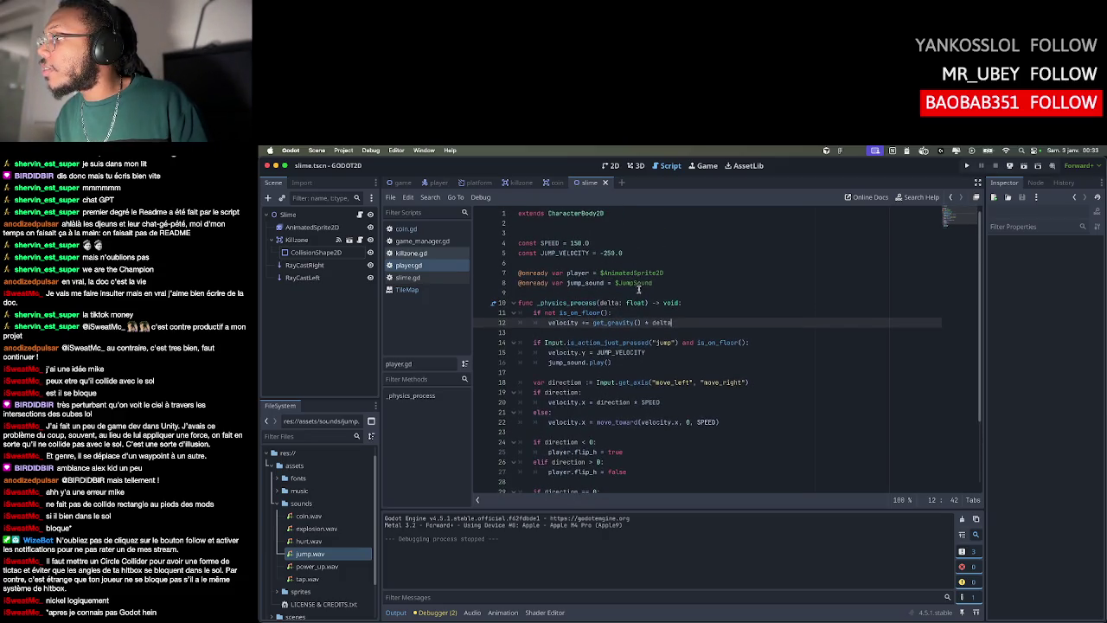
{"action": "scroll", "coordinate": [550, 283], "scroll_direction": "down", "scroll_amount": 1}
{"action": "left_click", "coordinate": [544, 214]}
{"action": "left_click", "coordinate": [558, 234]}
{"action": "scroll", "coordinate": [623, 262], "scroll_direction": "up", "scroll_amount": 1}
Try changing SPEED from 150.0 to 100.0, then undo it back to 150.0
{"action": "left_click", "coordinate": [577, 243]}
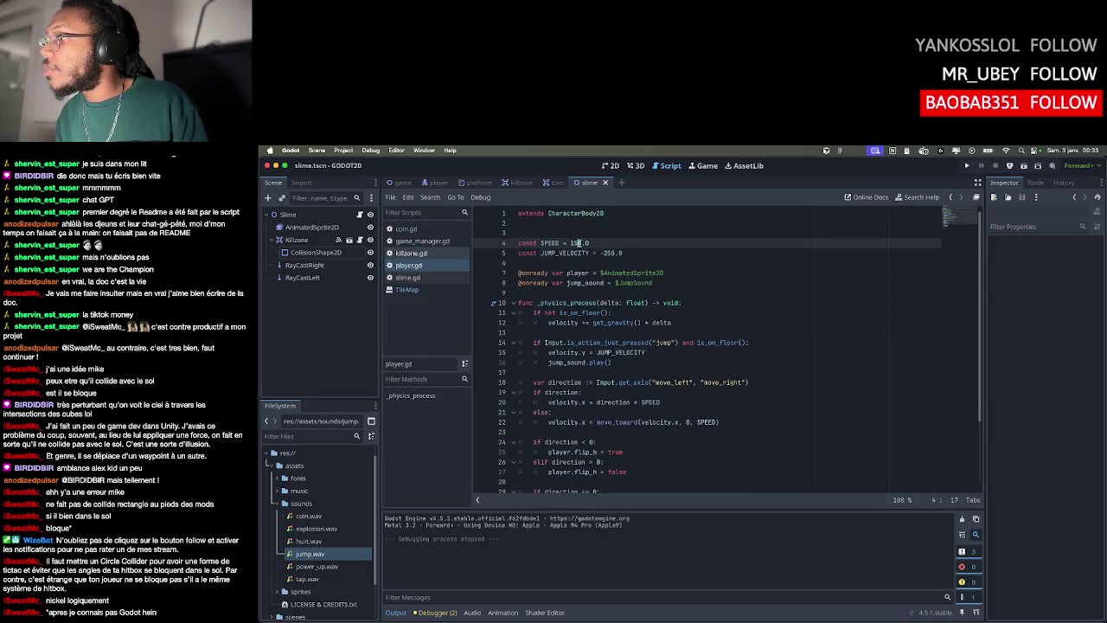
{"action": "key", "text": "BackSpace"}
{"action": "type", "text": "0"}
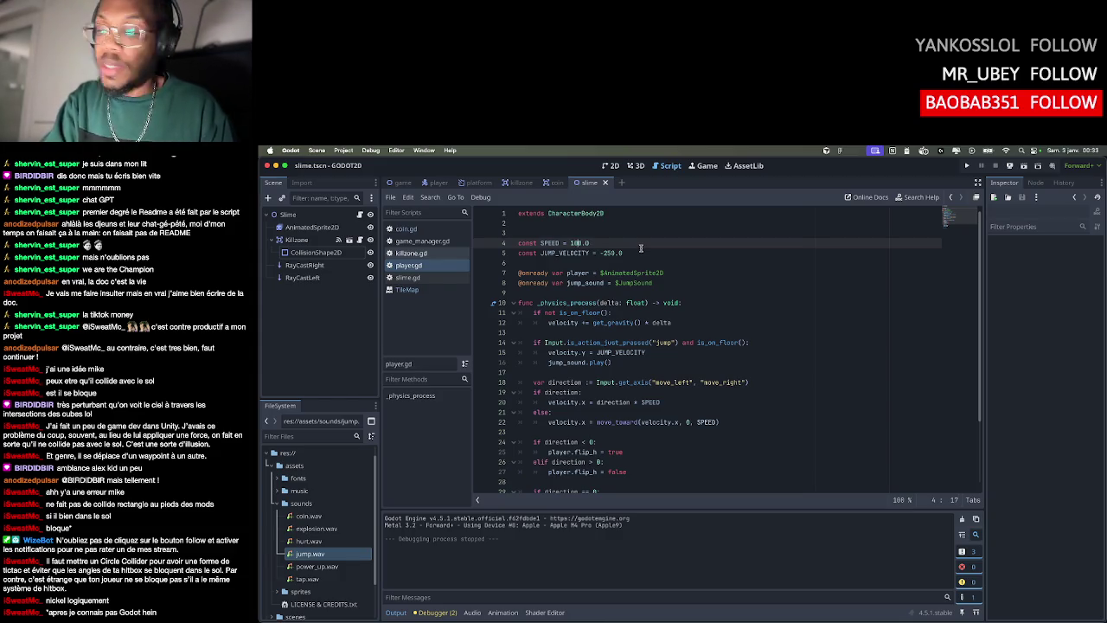
{"action": "key", "text": "Down"}
{"action": "key", "text": "Down"}
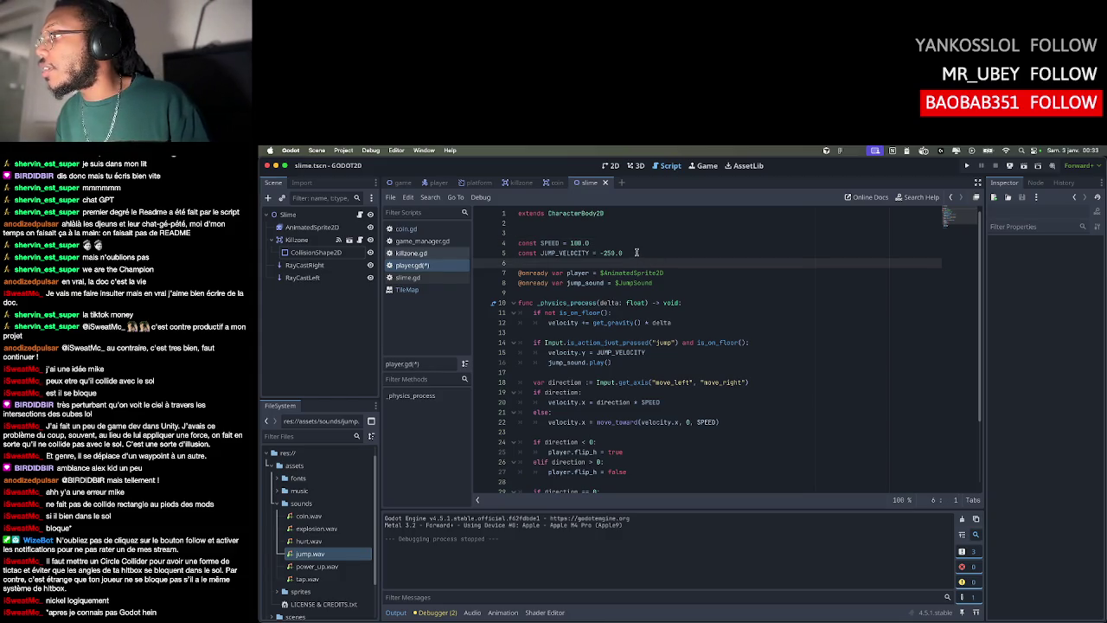
{"action": "left_click", "coordinate": [639, 250]}
{"action": "double_click", "coordinate": [566, 253]}
{"action": "scroll", "coordinate": [666, 341], "scroll_direction": "down", "scroll_amount": 2}
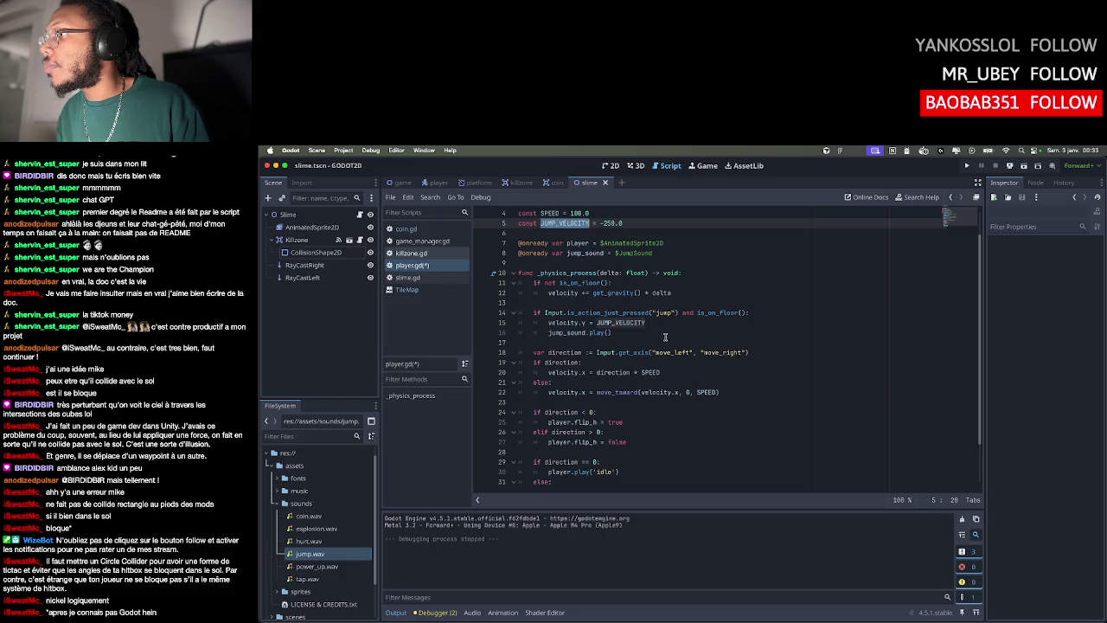
{"action": "scroll", "coordinate": [665, 338], "scroll_direction": "up", "scroll_amount": 2}
{"action": "key", "text": "ctrl+z"}
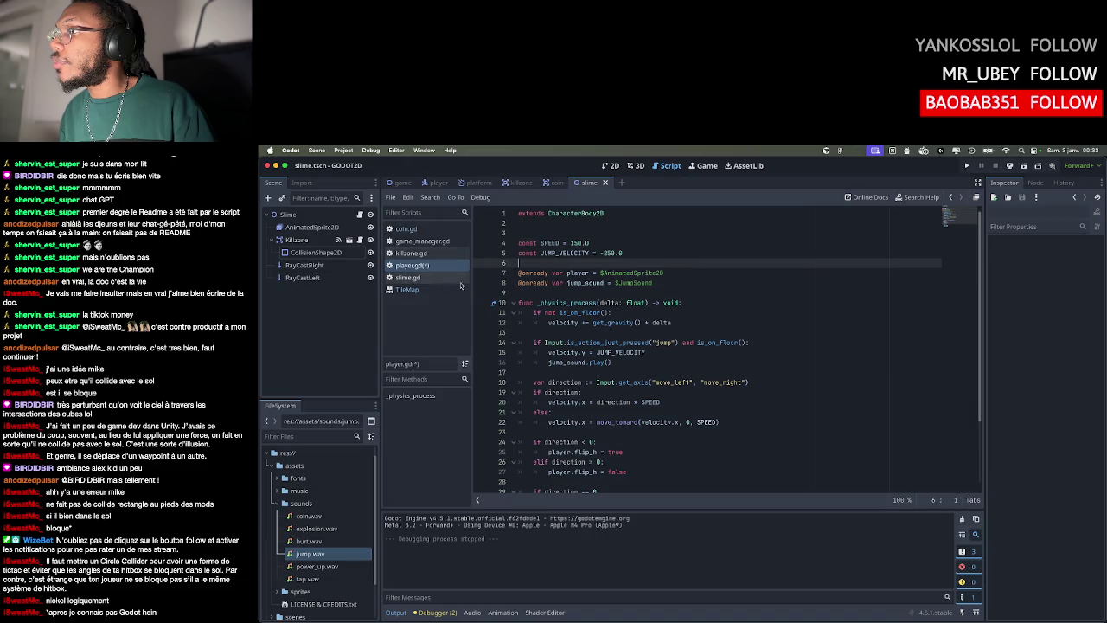
Open slime.gd and change the slime's SPEED from 60 to 50
{"action": "left_click", "coordinate": [415, 277]}
{"action": "left_click", "coordinate": [597, 254]}
{"action": "left_click", "coordinate": [578, 233]}
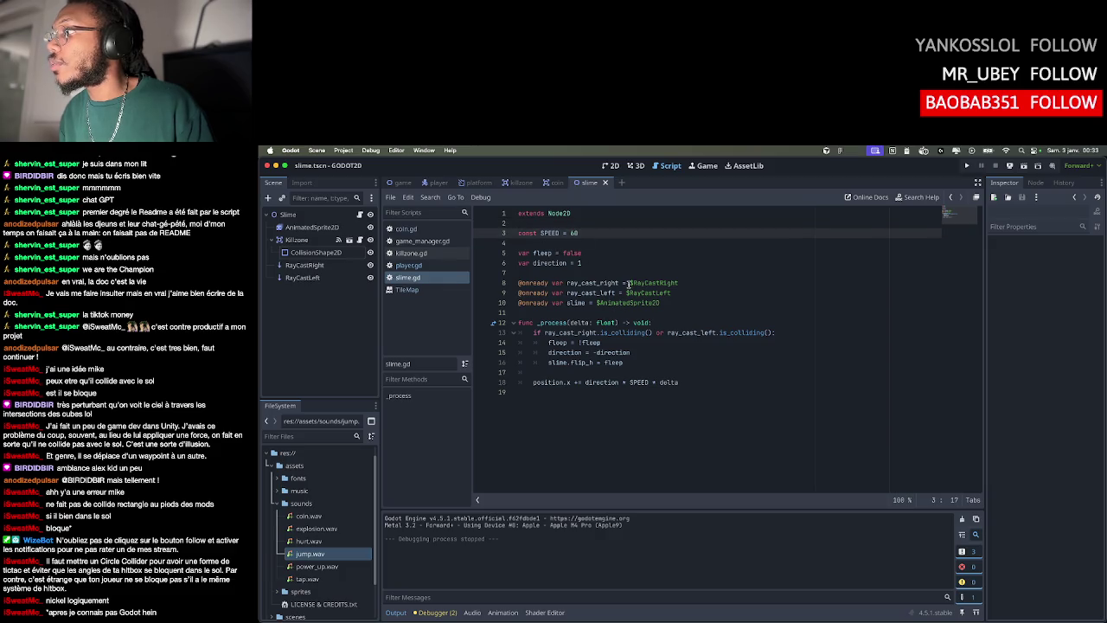
{"action": "key", "text": "Left"}
{"action": "key", "text": "BackSpace"}
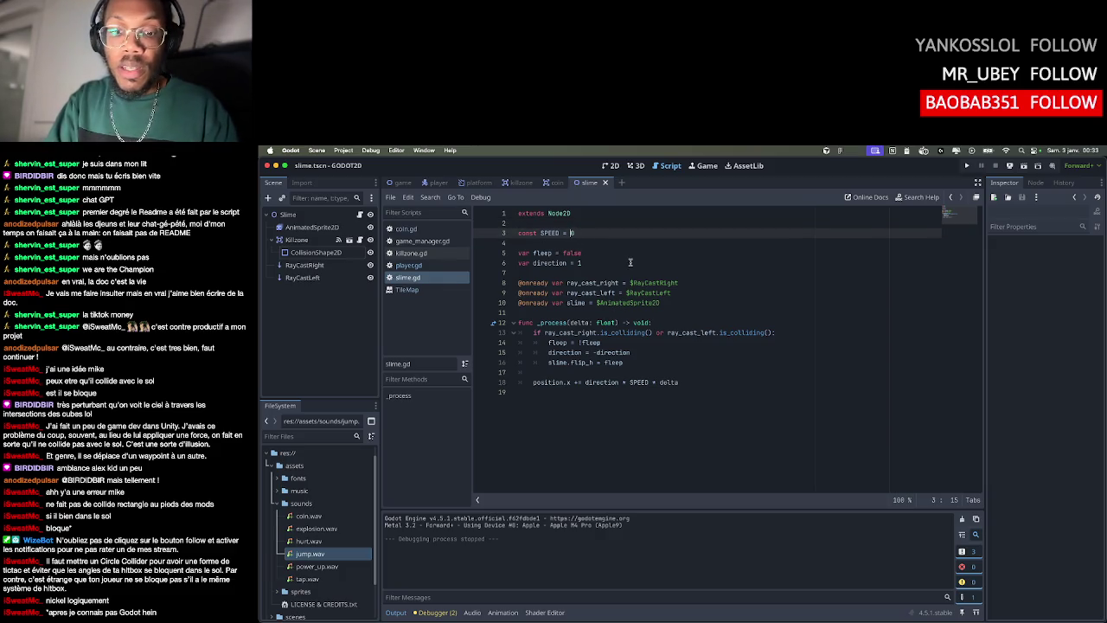
{"action": "type", "text": "5"}
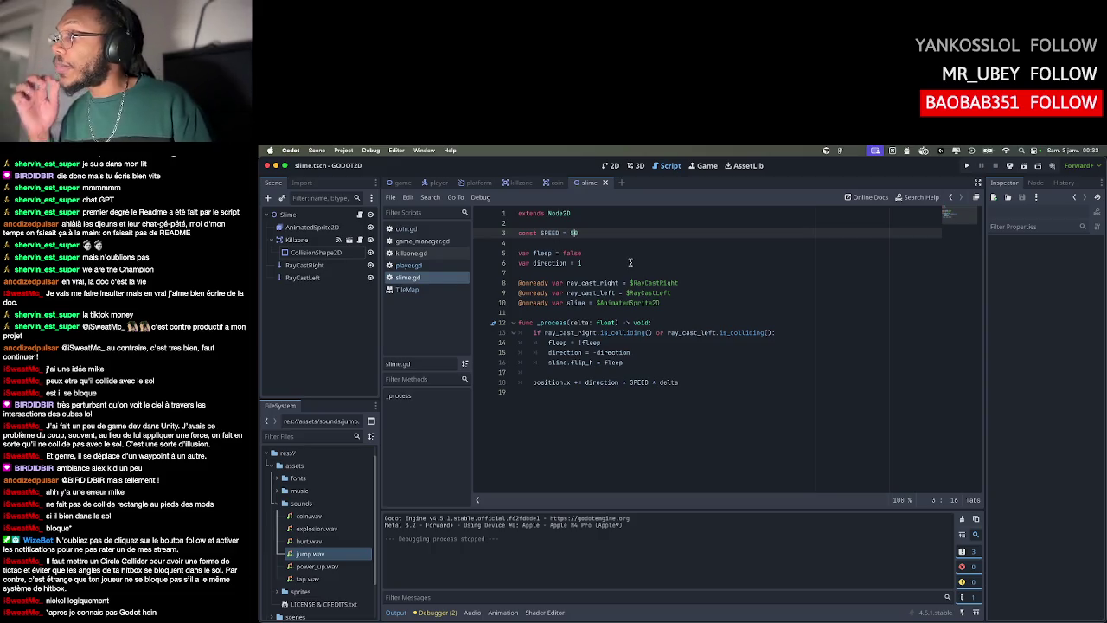
Set up the _process condition checking ray_cast_right or ray_cast_left is_colliding()
{"action": "left_click", "coordinate": [585, 265]}
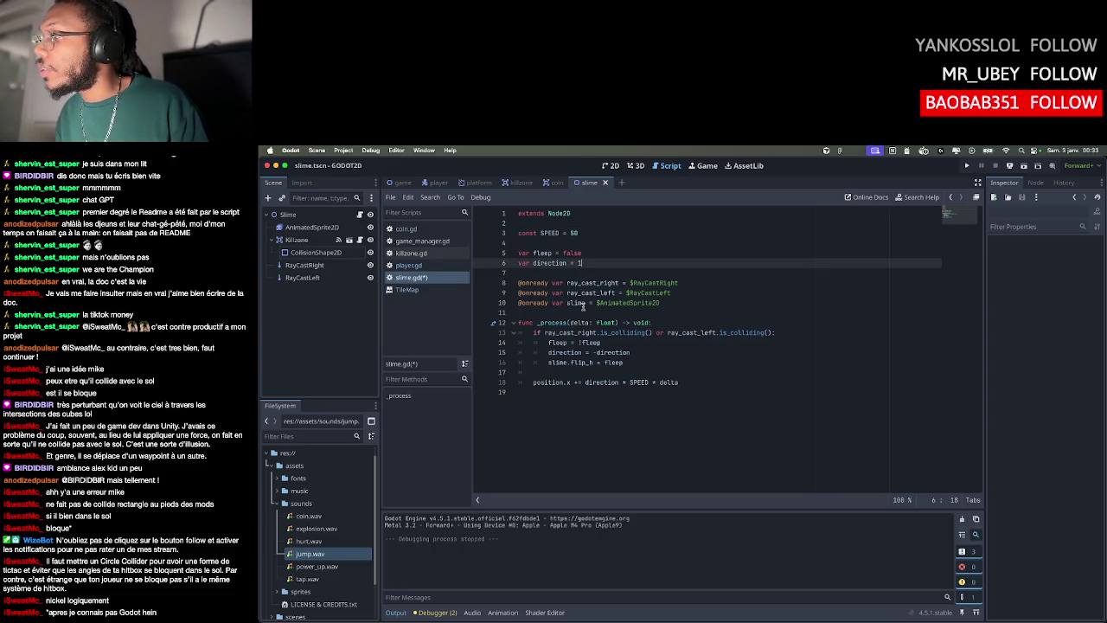
{"action": "left_click", "coordinate": [594, 283]}
{"action": "left_click", "coordinate": [572, 303]}
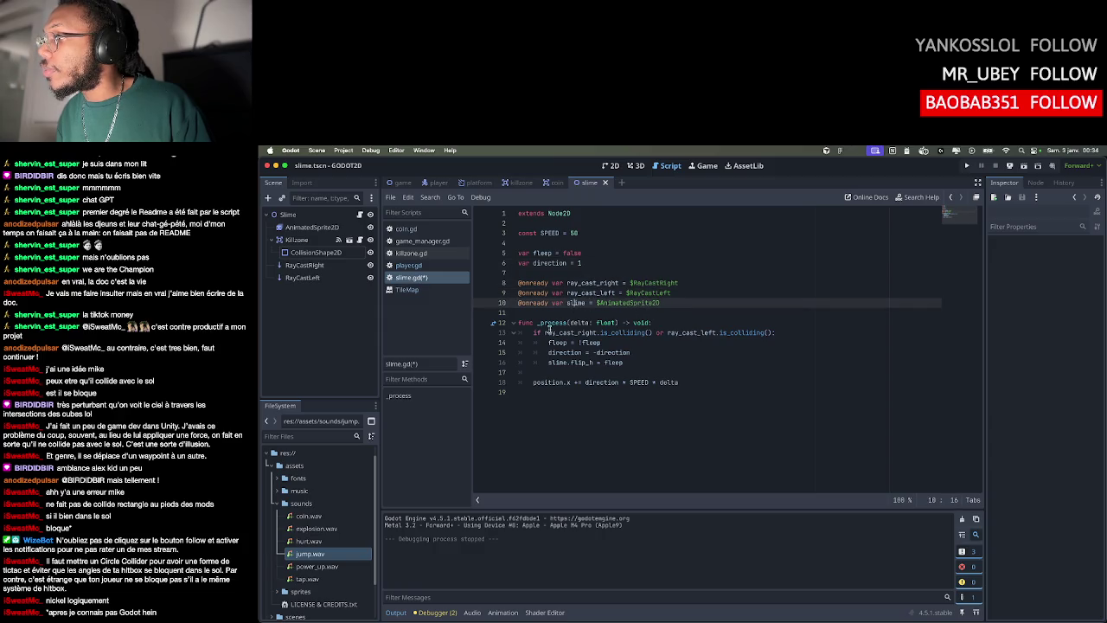
{"action": "left_click", "coordinate": [645, 333]}
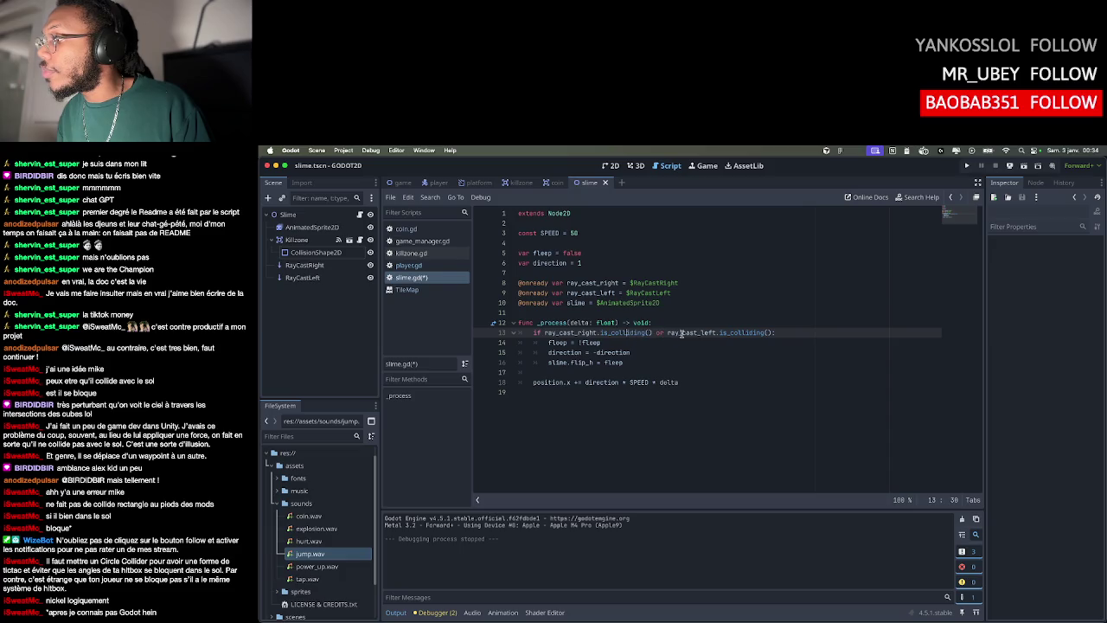
{"action": "left_click", "coordinate": [586, 333]}
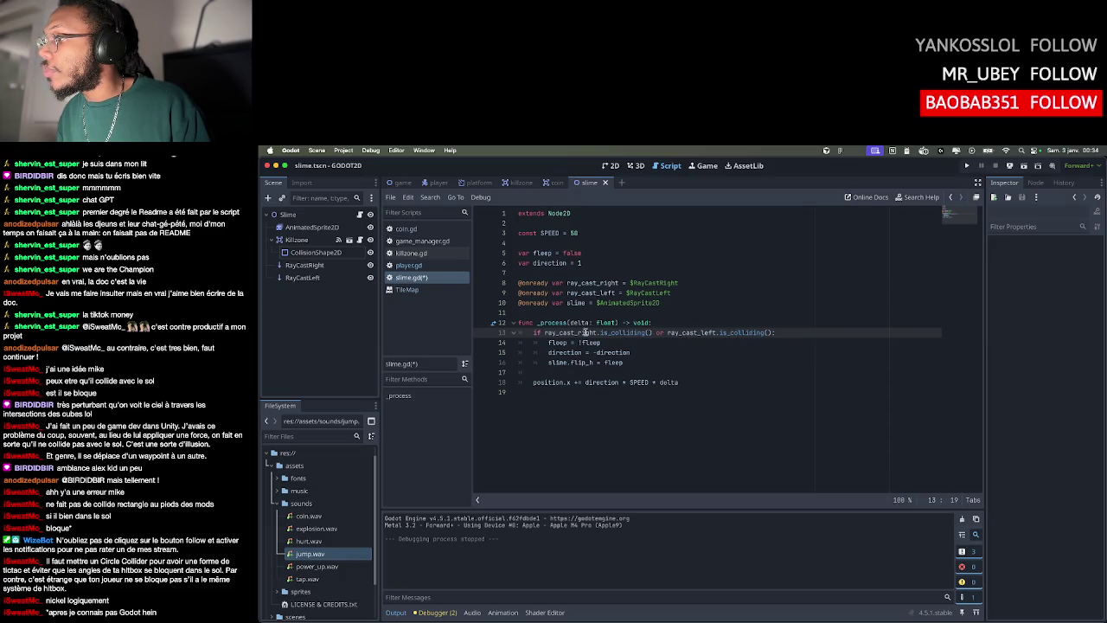
{"action": "left_click", "coordinate": [684, 312]}
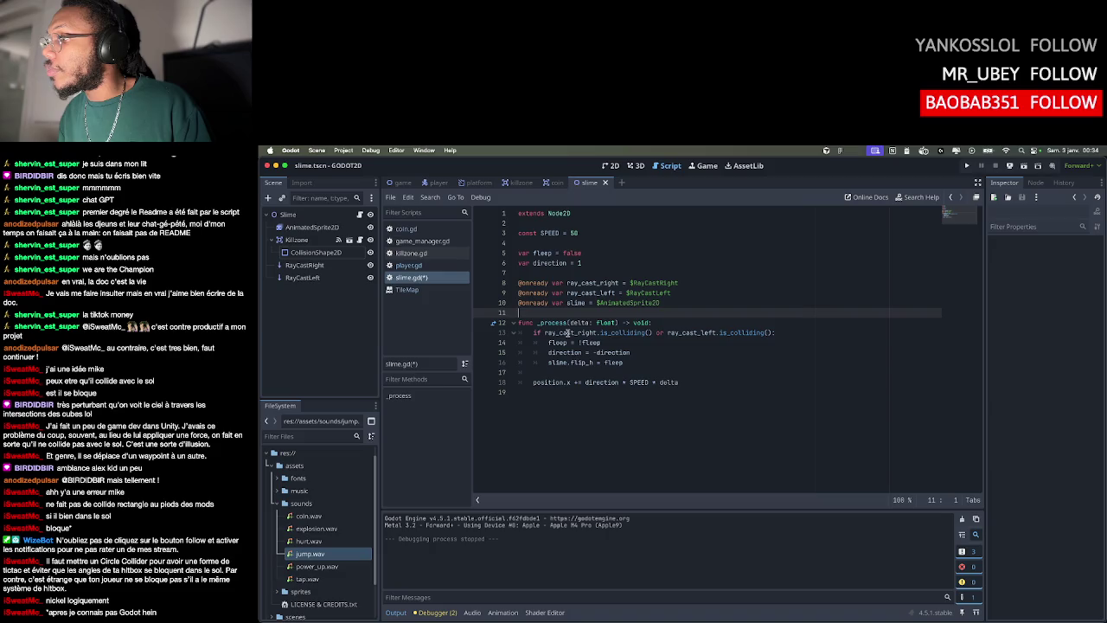
{"action": "left_click", "coordinate": [711, 333]}
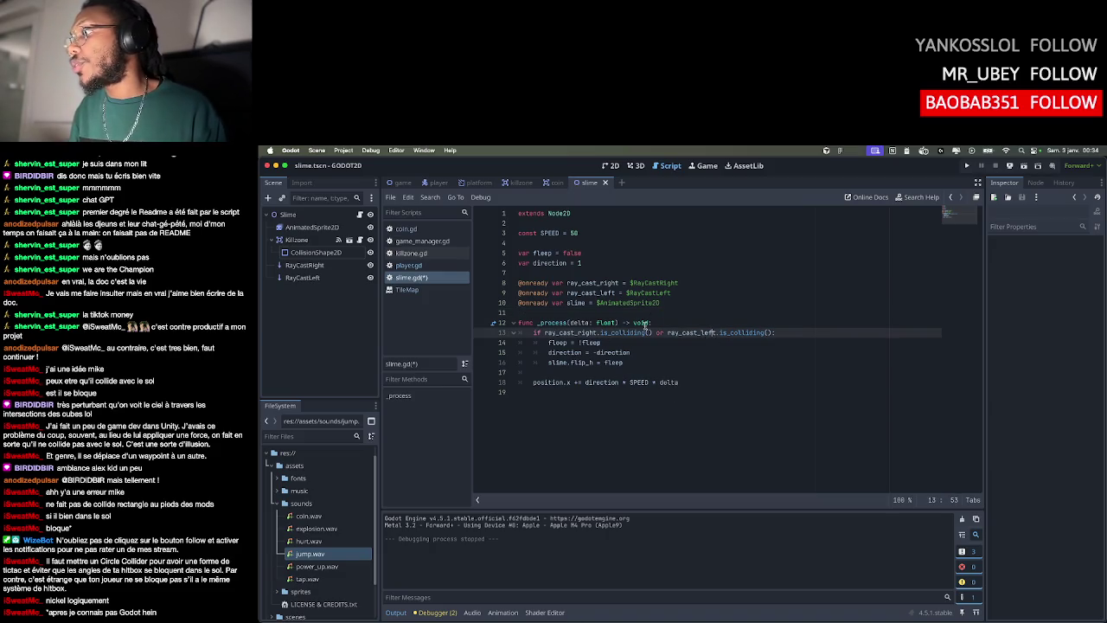
Fill the block with the fleep toggle, direction reversal and sprite flip, above the position update
{"action": "left_click", "coordinate": [547, 343]}
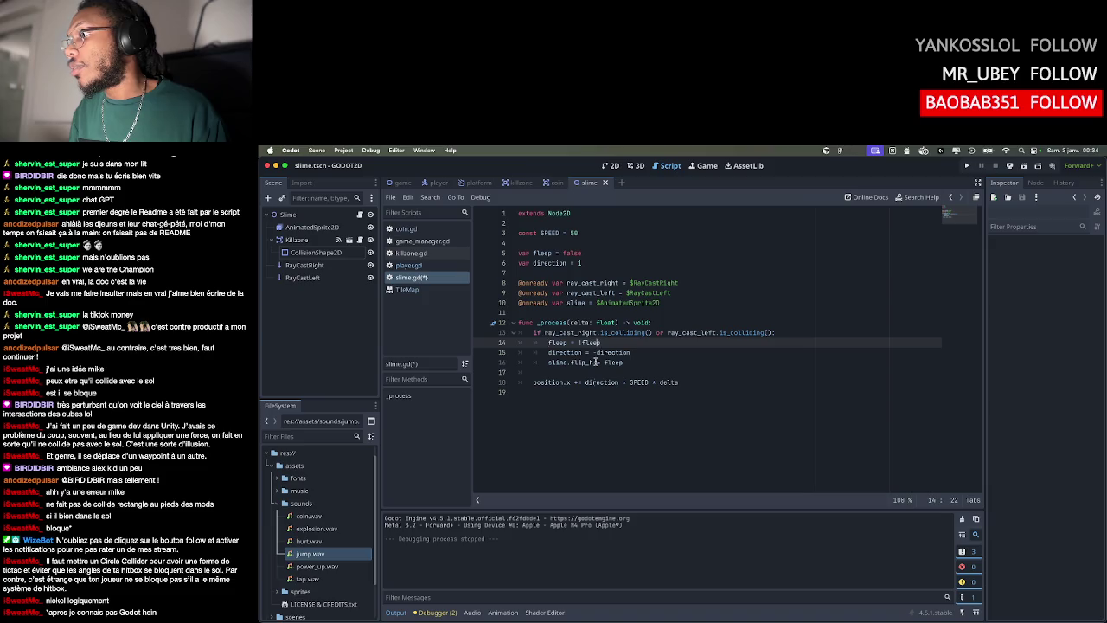
{"action": "left_click", "coordinate": [640, 352]}
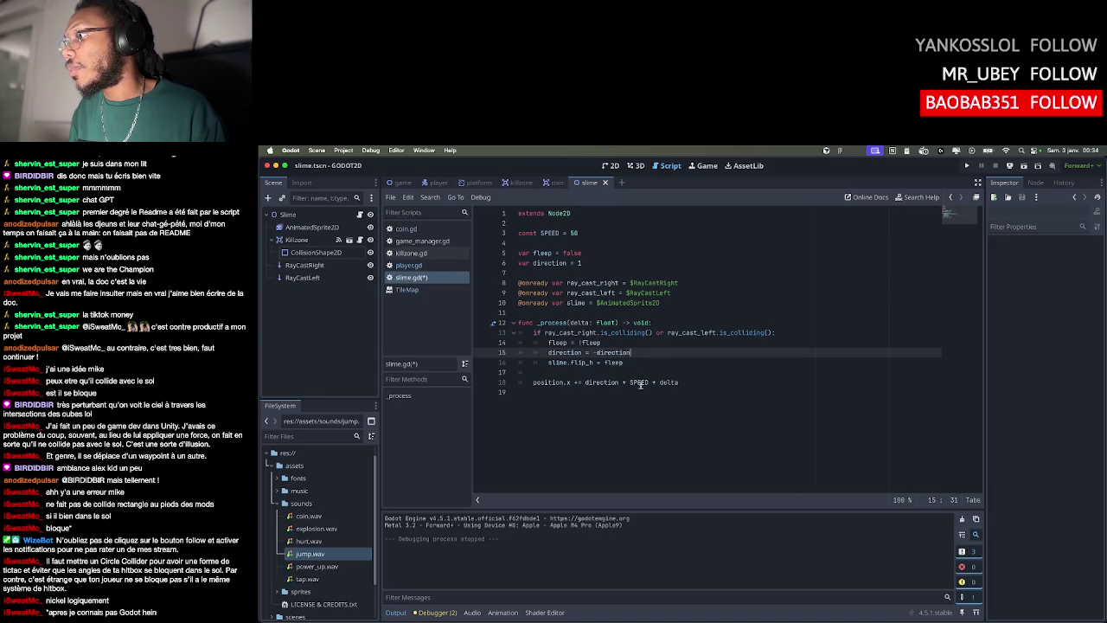
{"action": "left_click", "coordinate": [616, 344]}
{"action": "left_click", "coordinate": [636, 373]}
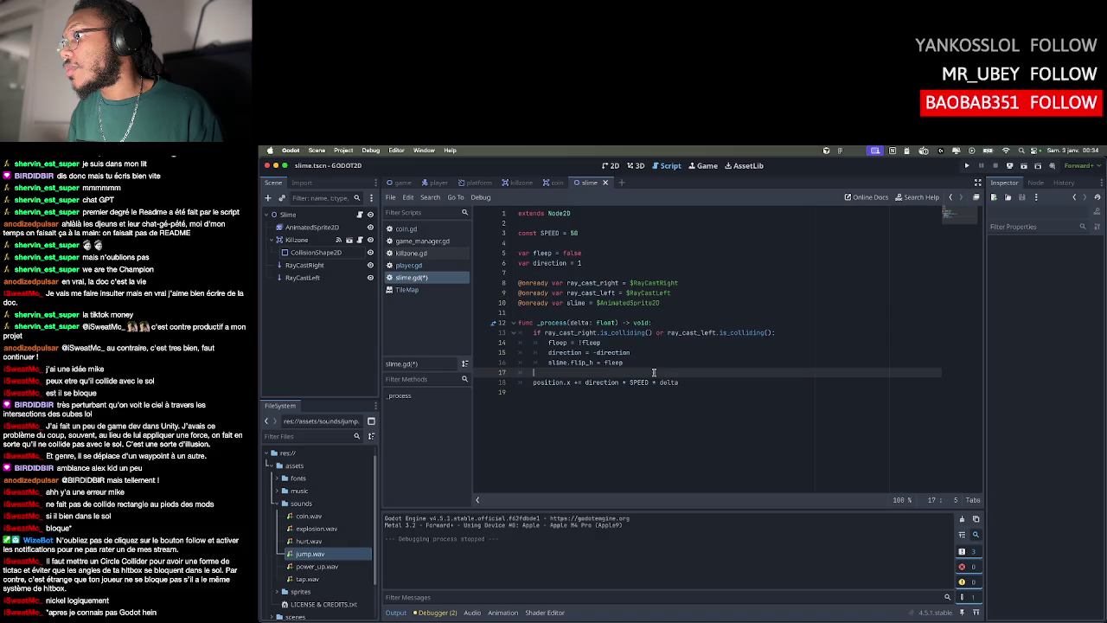
{"action": "left_click", "coordinate": [682, 381]}
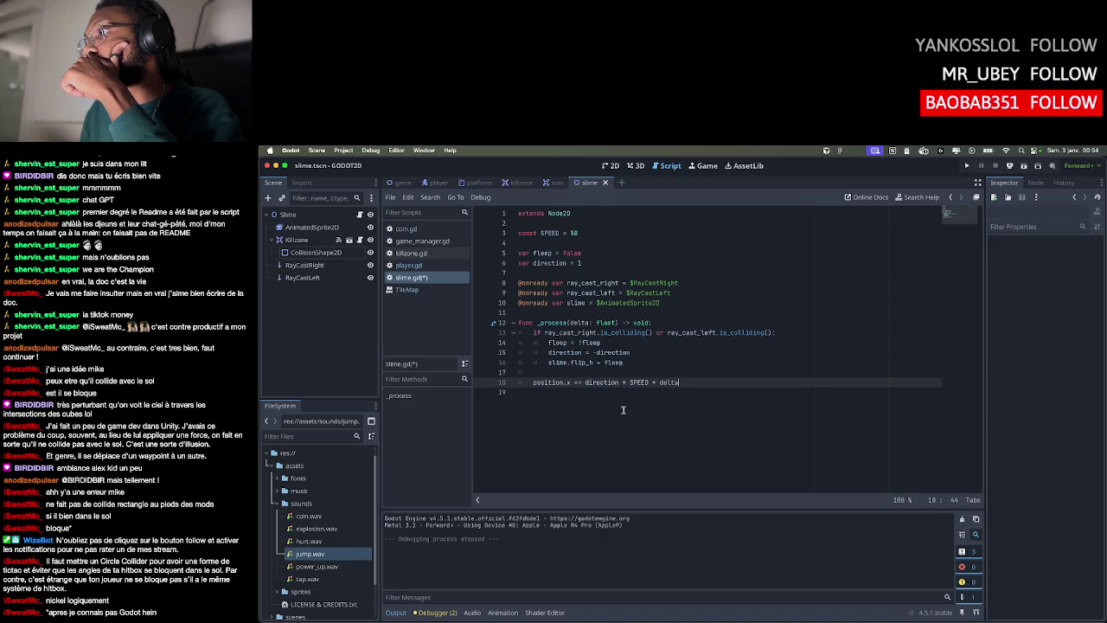
{"action": "left_click", "coordinate": [789, 332]}
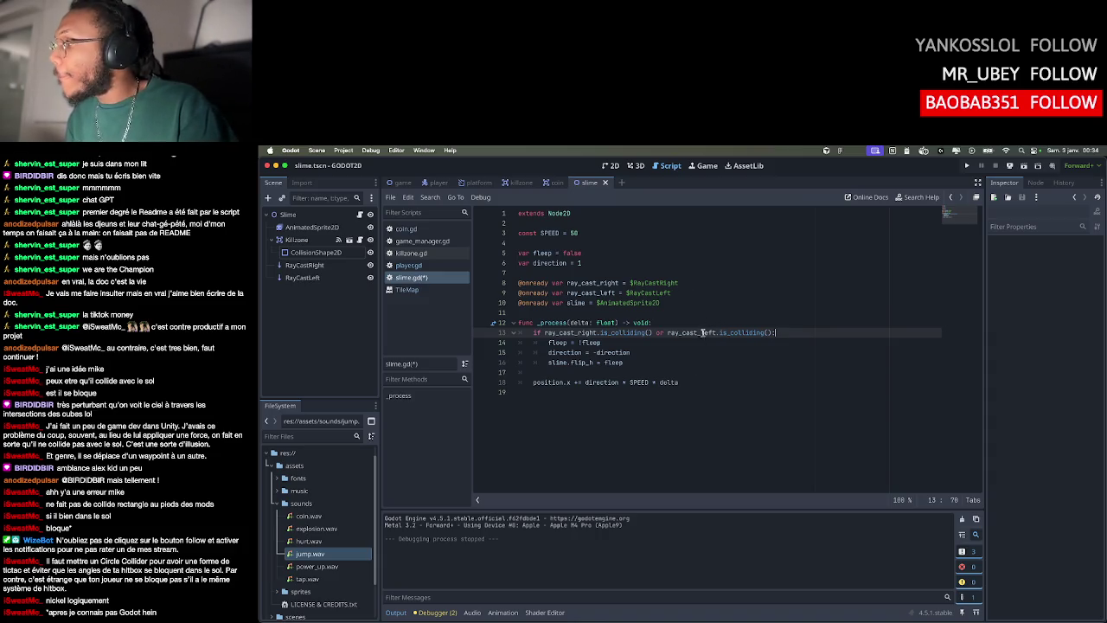
Remove the ray_cast_left clause and paste a copy of the right raycast block below it
{"action": "left_click_drag", "start_coordinate": [773, 332], "coordinate": [649, 334]}
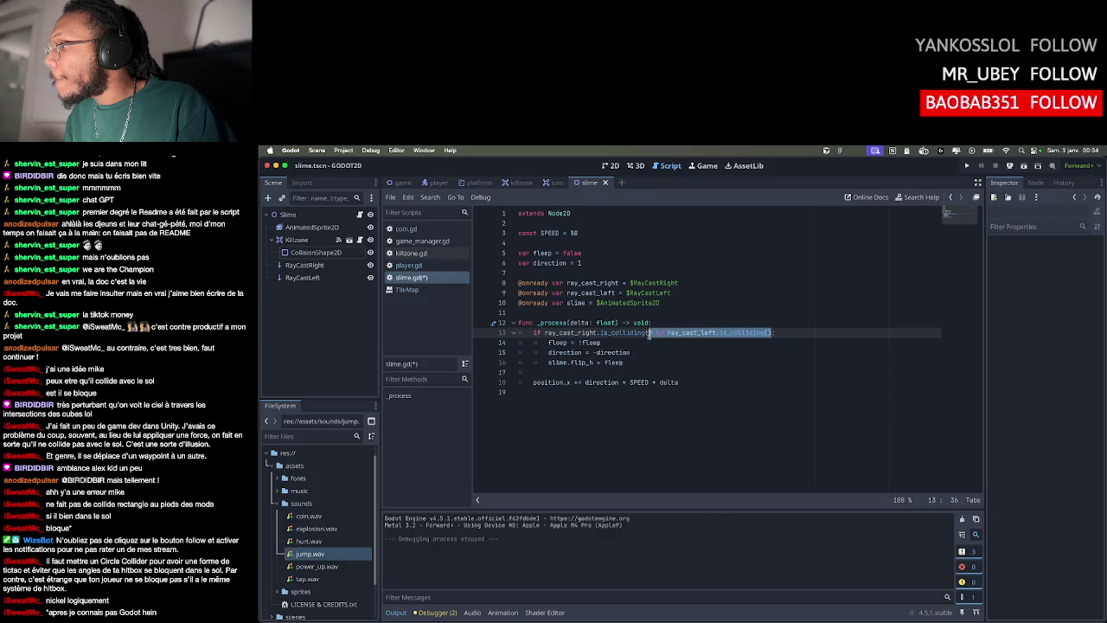
{"action": "key", "text": "BackSpace"}
{"action": "left_click", "coordinate": [636, 364]}
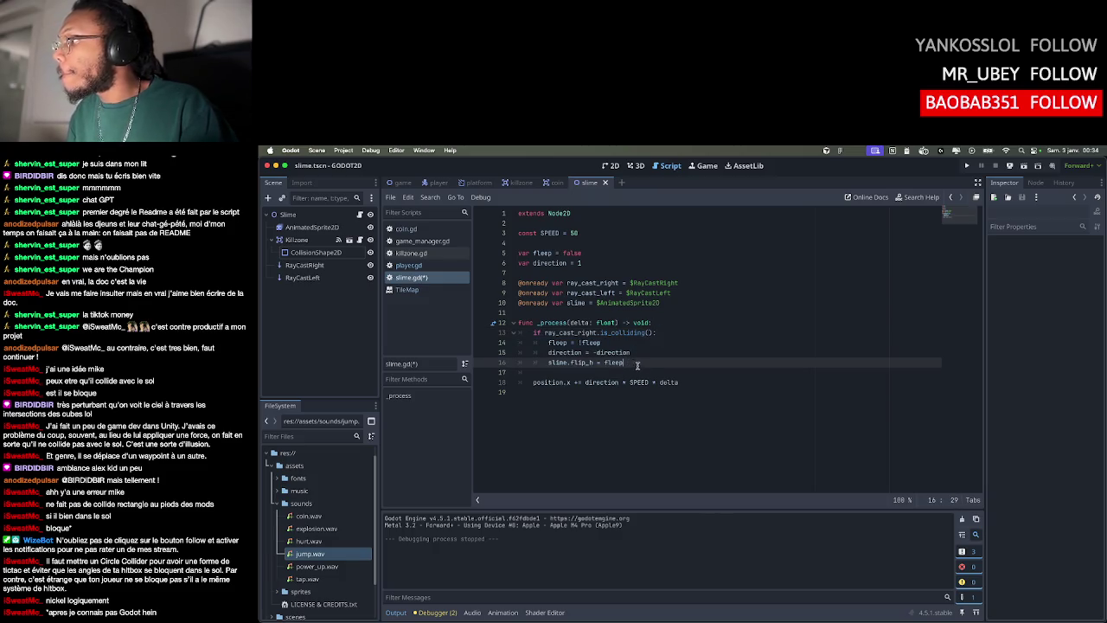
{"action": "key", "text": "Return"}
{"action": "key", "text": "Return"}
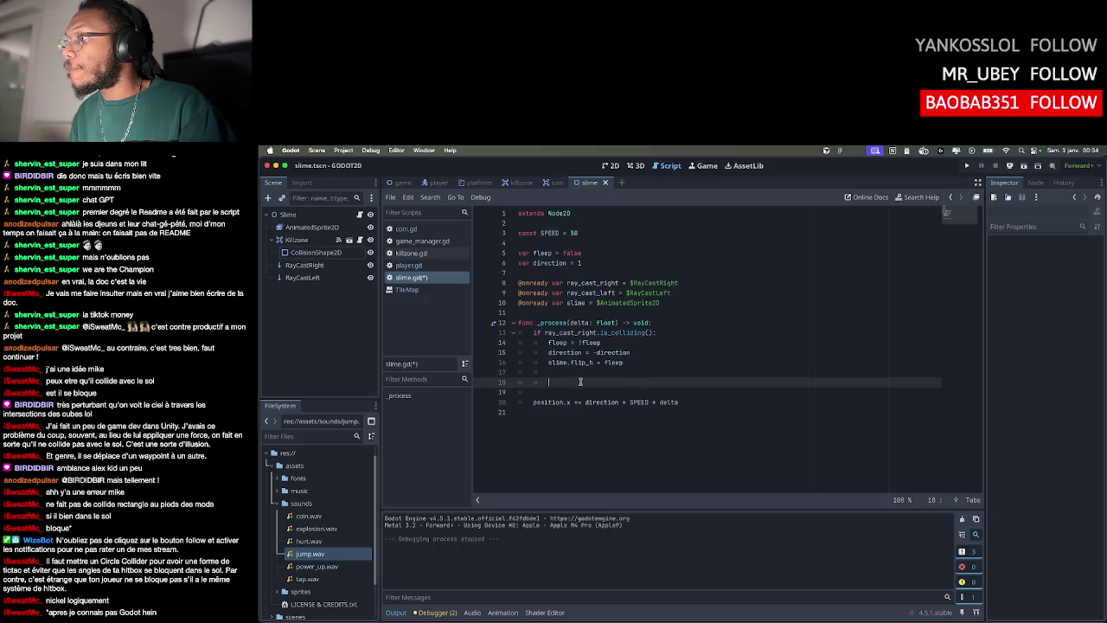
{"action": "mouse_move", "coordinate": [628, 364]}
{"action": "left_mouse_down"}
{"action": "mouse_move", "coordinate": [562, 351]}
{"action": "mouse_move", "coordinate": [538, 333]}
{"action": "left_mouse_up"}
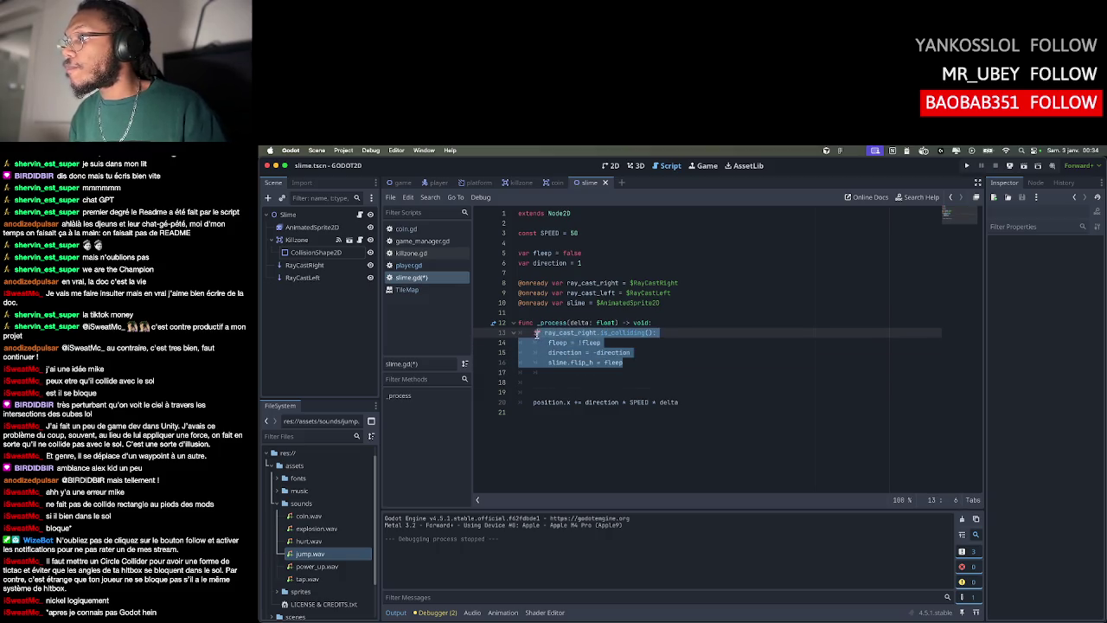
{"action": "left_click", "coordinate": [542, 377]}
{"action": "type", "text": "if ray_cast_right.is_colliding(): \t\tfleep = !fleep \t\tdirection = -direction \t\tslime.flip_h = fleep"}
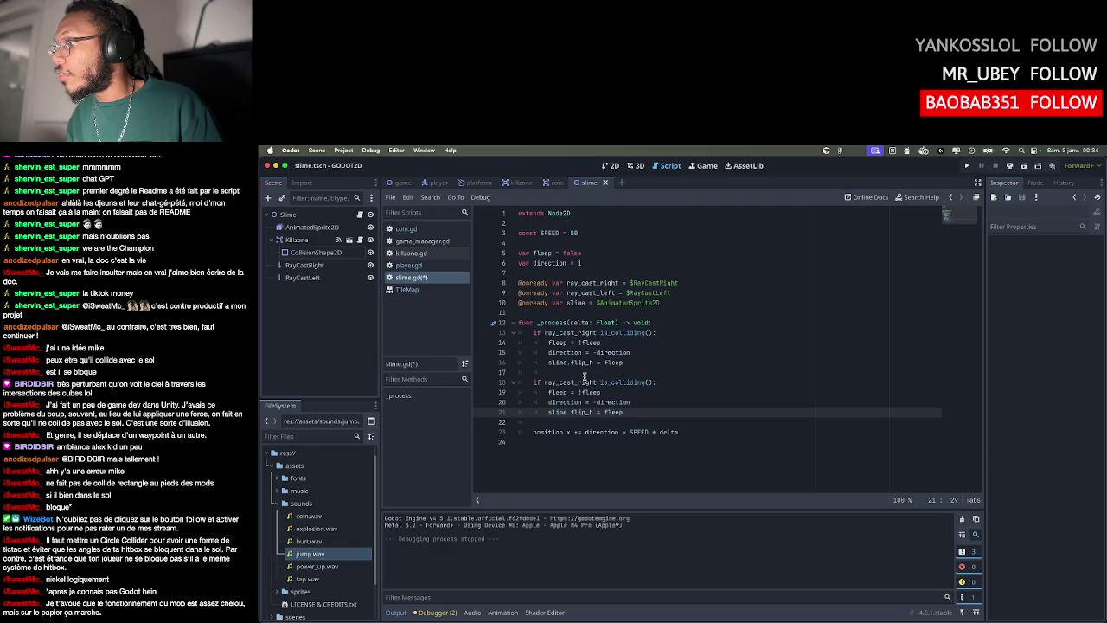
Change the copied block's condition to use ray_cast_left
{"action": "left_click", "coordinate": [585, 382]}
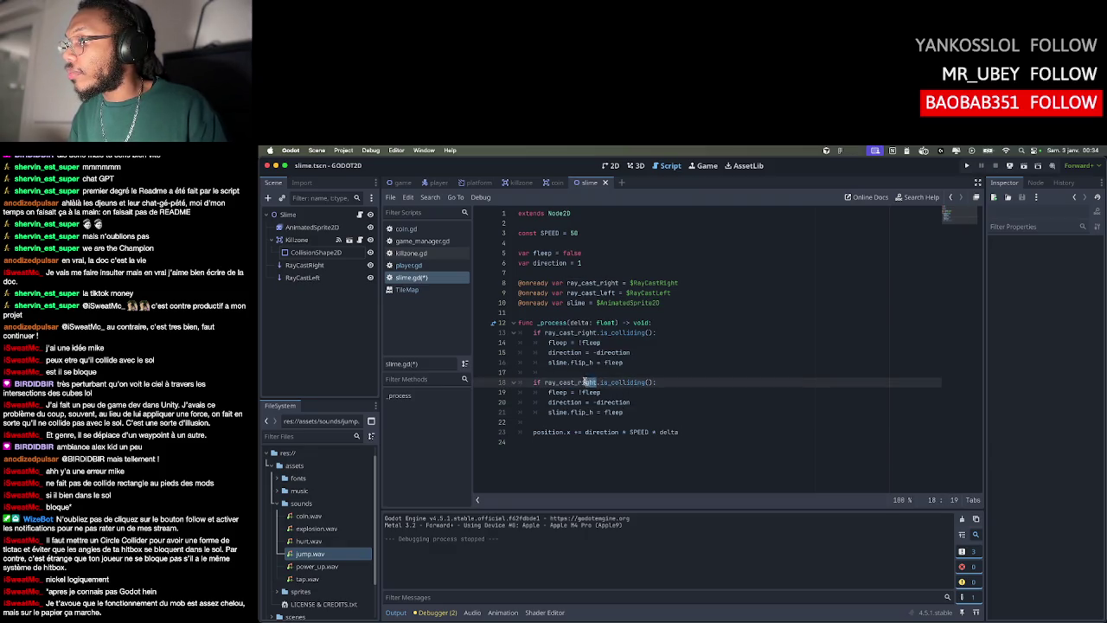
{"action": "type", "text": "l"}
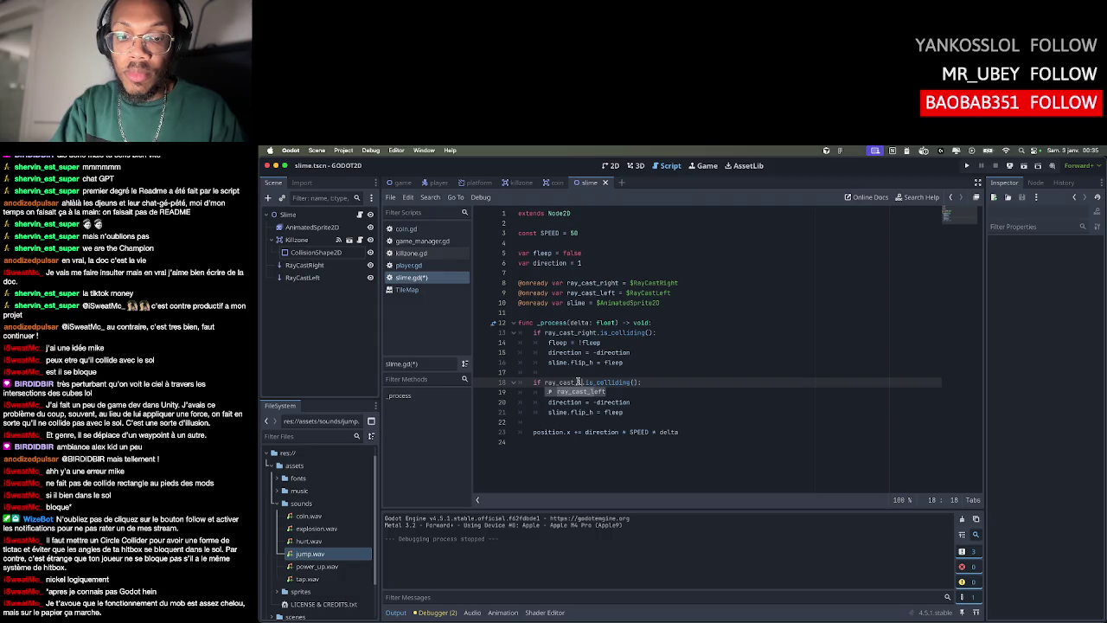
{"action": "type", "text": "ft"}
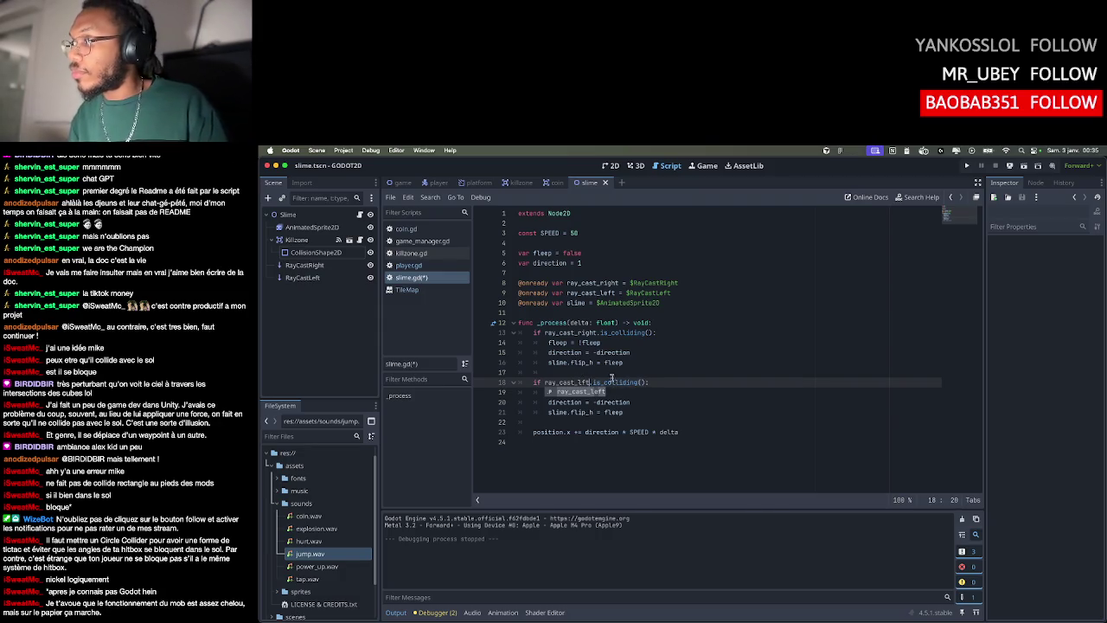
{"action": "key", "text": "Left"}
{"action": "key", "text": "Left"}
{"action": "type", "text": "e"}
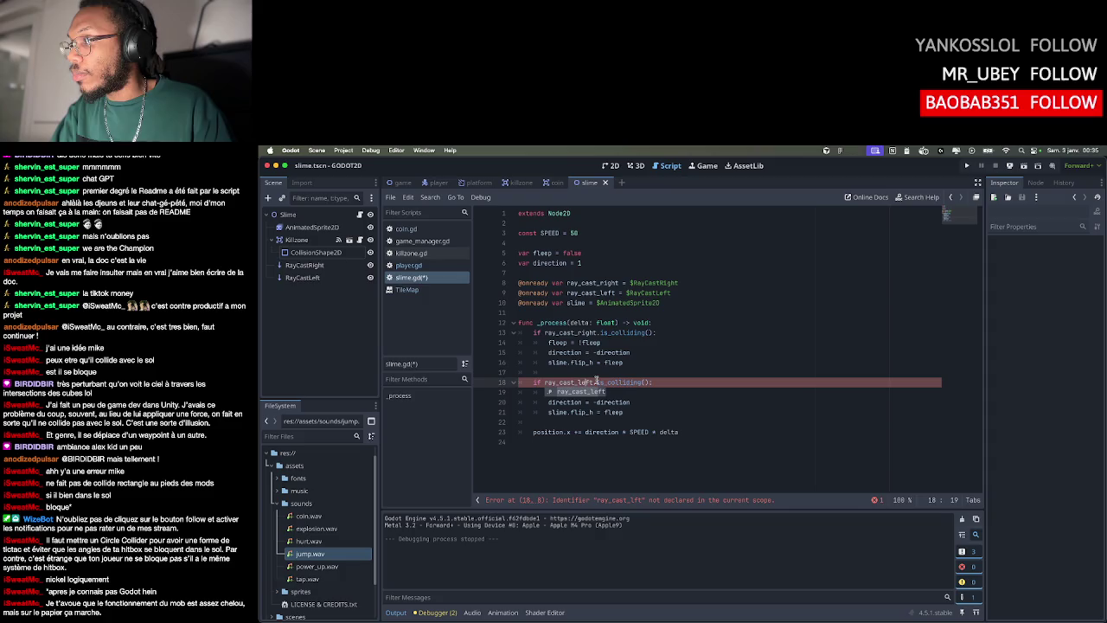
{"action": "left_click", "coordinate": [642, 362]}
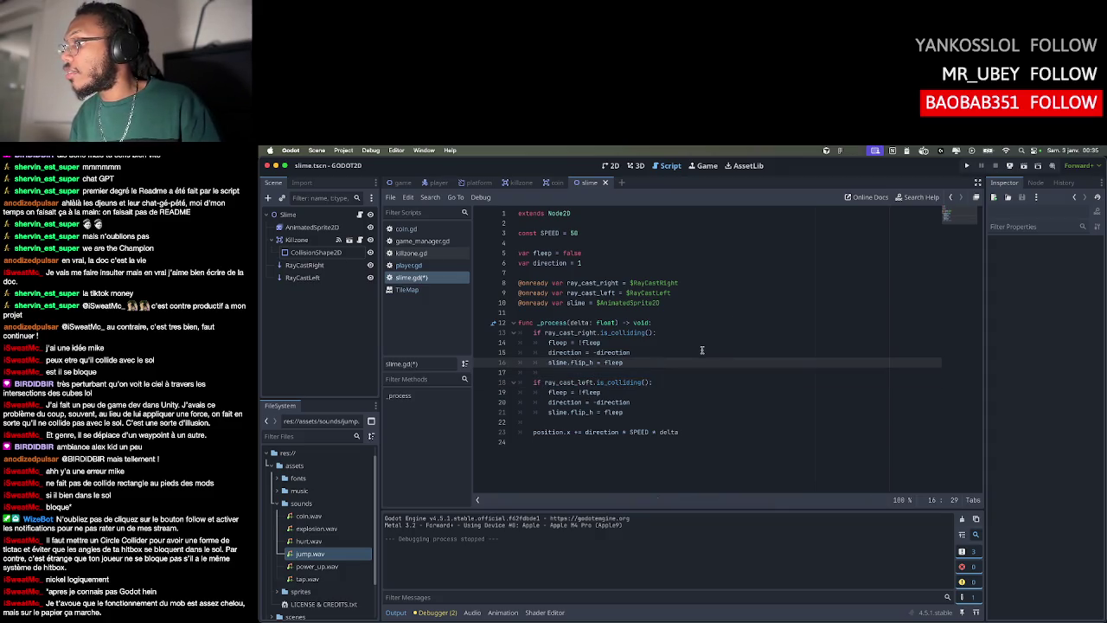
{"action": "left_click", "coordinate": [675, 385]}
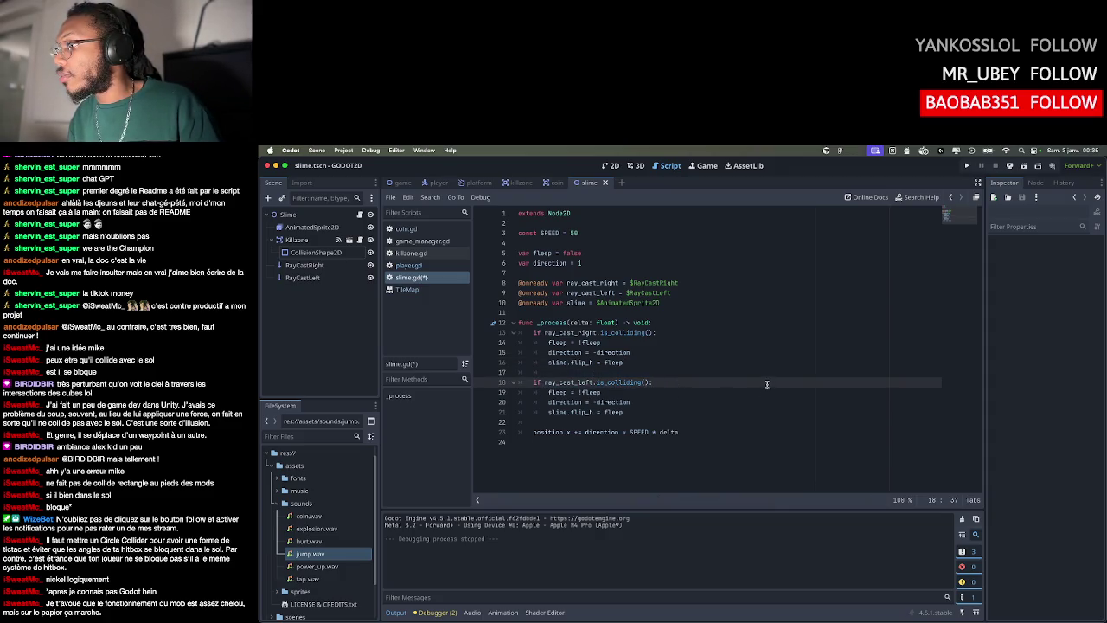
Run the game, walk the knight toward the slime, and stop it
{"action": "left_click", "coordinate": [965, 165]}
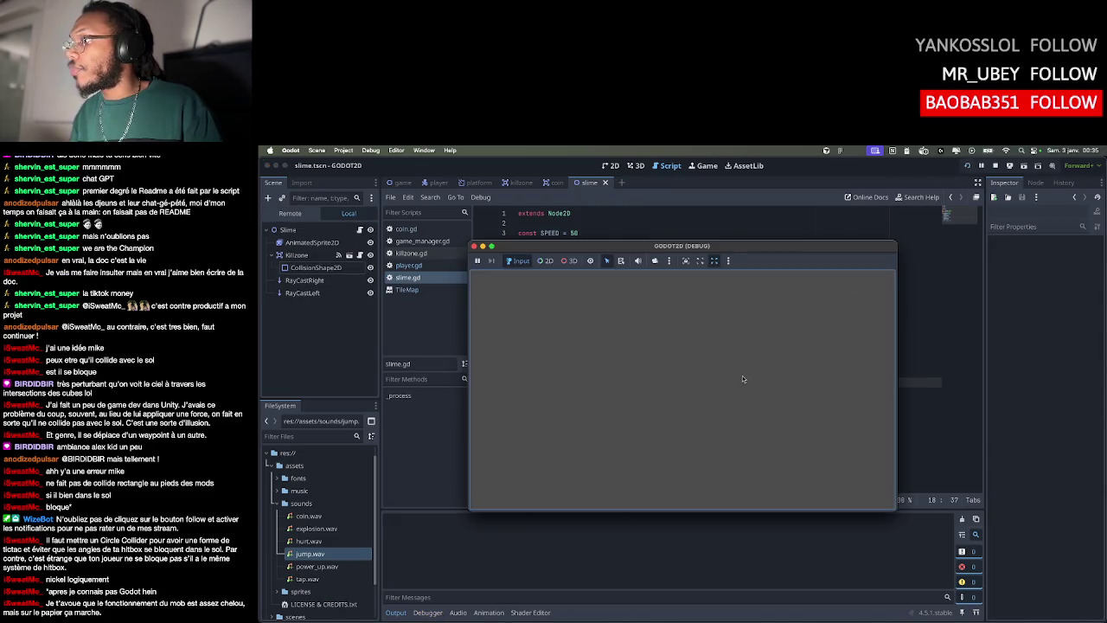
{"action": "key", "text": "Right"}
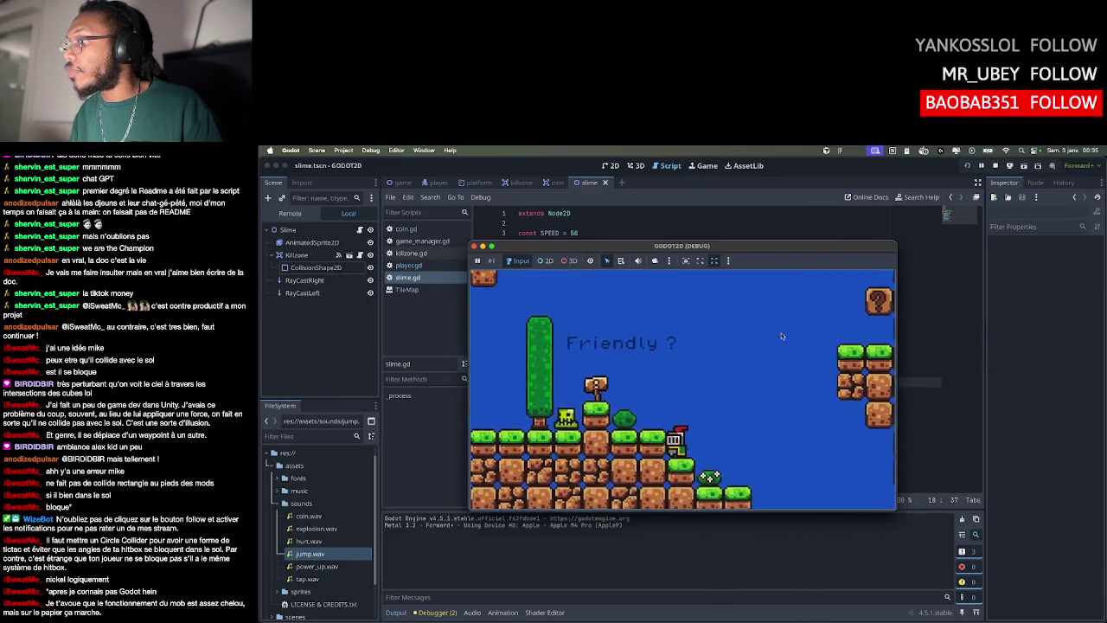
{"action": "key", "text": "super+q"}
{"action": "left_click", "coordinate": [676, 364]}
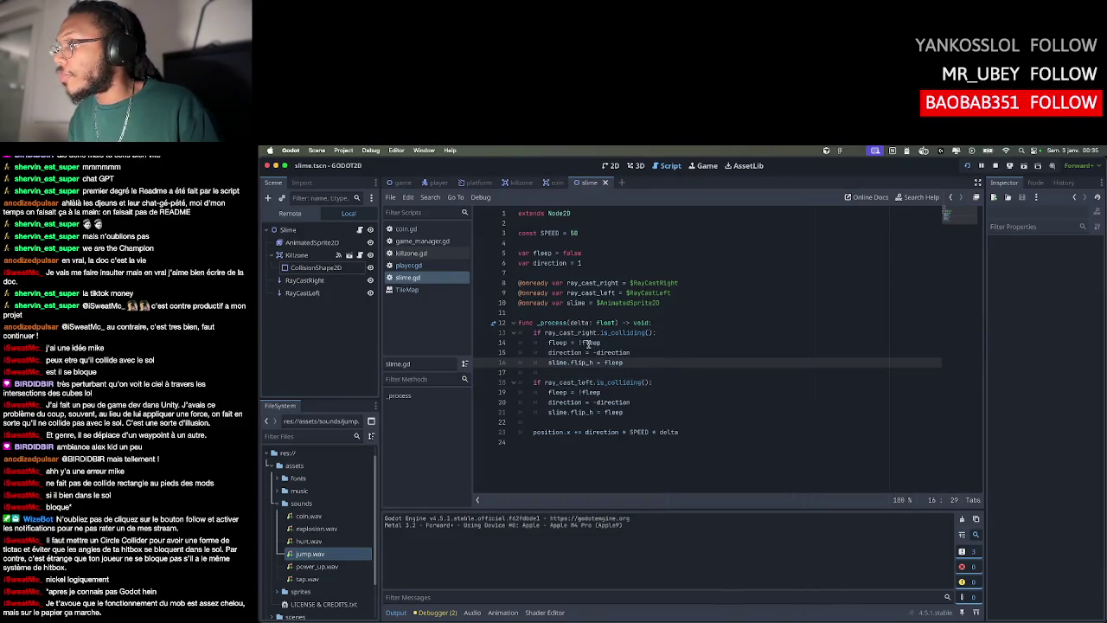
Replace !fleep with true in both raycast blocks on lines 14 and 19
{"action": "left_click", "coordinate": [608, 343]}
{"action": "left_click_drag", "start_coordinate": [608, 343], "coordinate": [577, 342]}
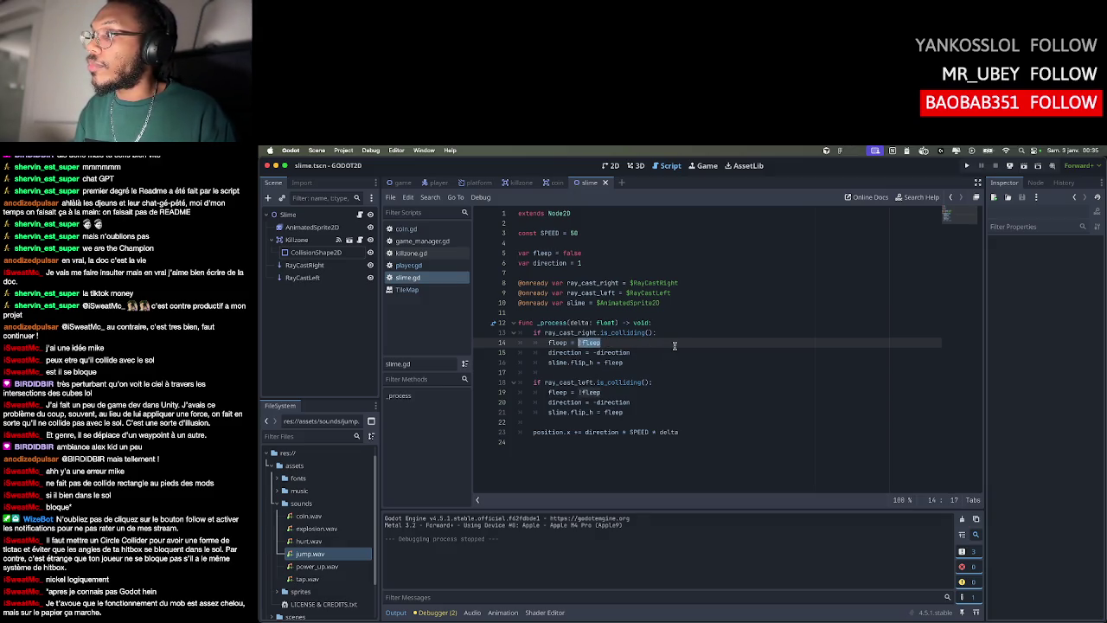
{"action": "type", "text": "true"}
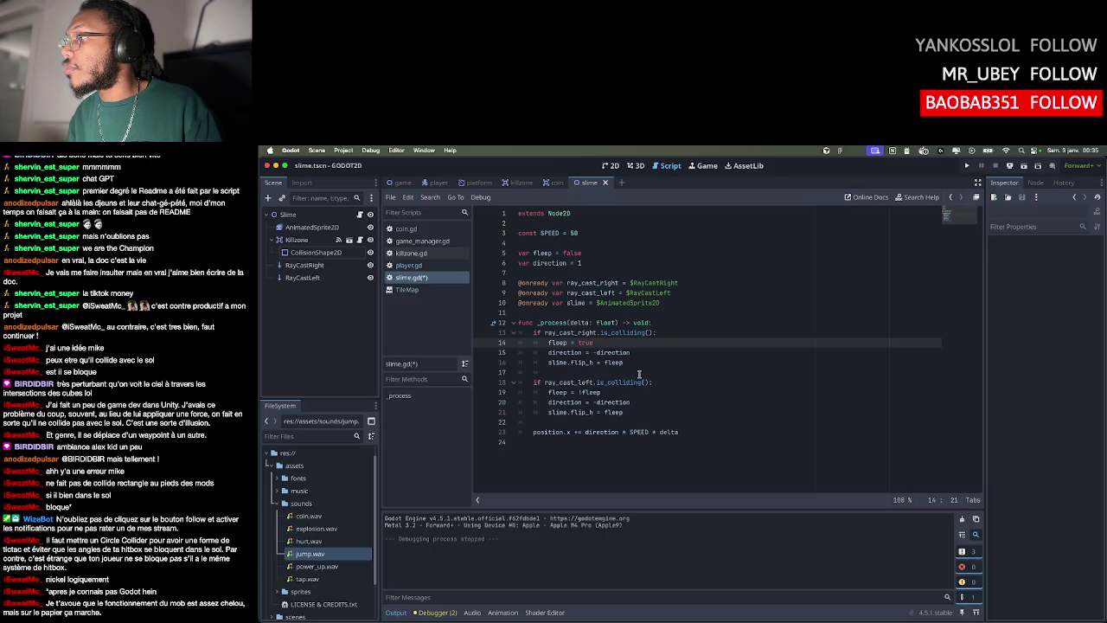
{"action": "left_click_drag", "start_coordinate": [599, 394], "coordinate": [577, 394]}
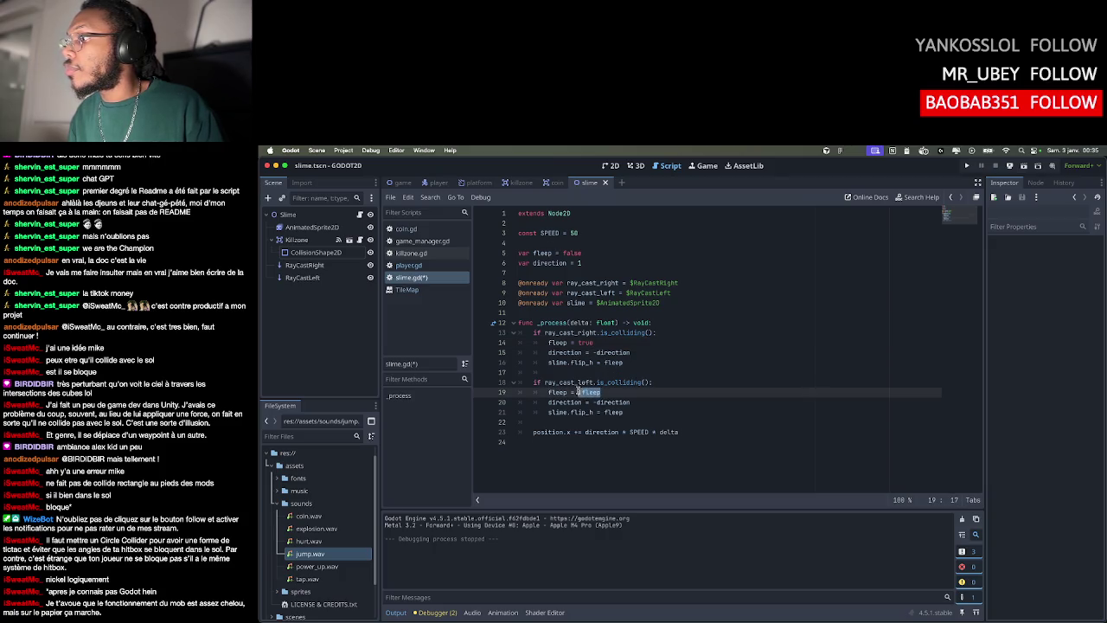
{"action": "type", "text": "true"}
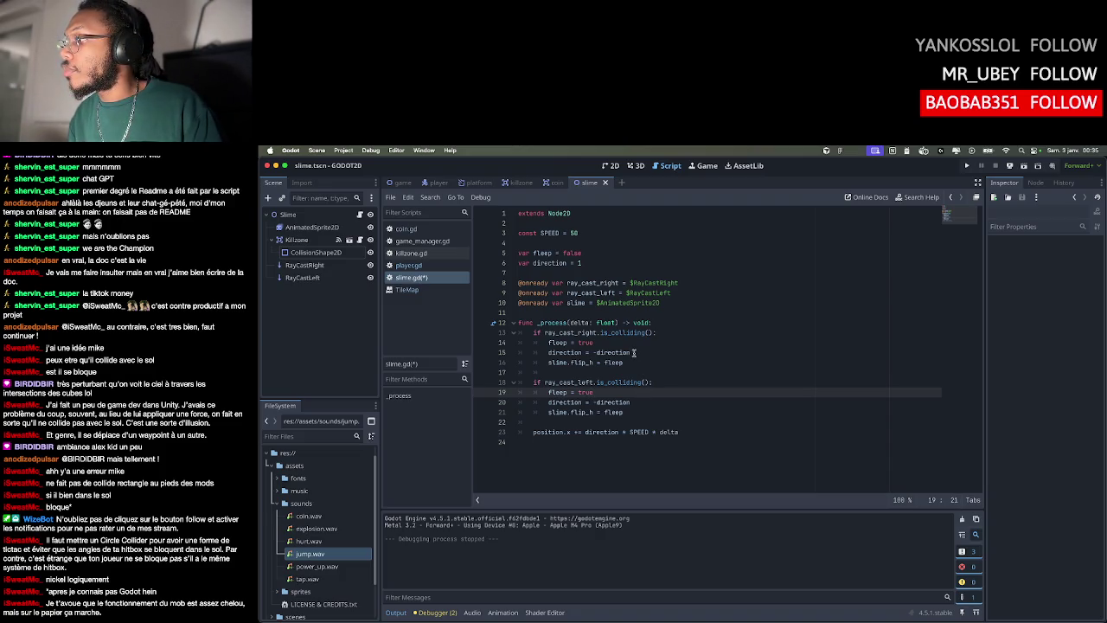
Insert a new line at the start of _process, then remove it again
{"action": "left_click", "coordinate": [626, 412]}
{"action": "left_click", "coordinate": [639, 421]}
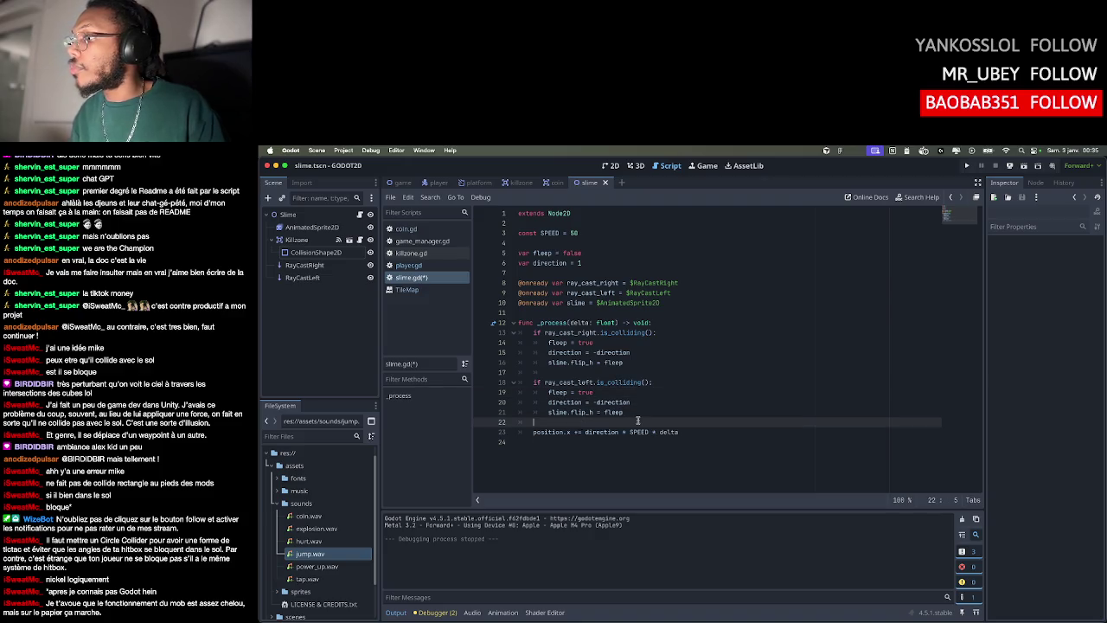
{"action": "left_click", "coordinate": [658, 324]}
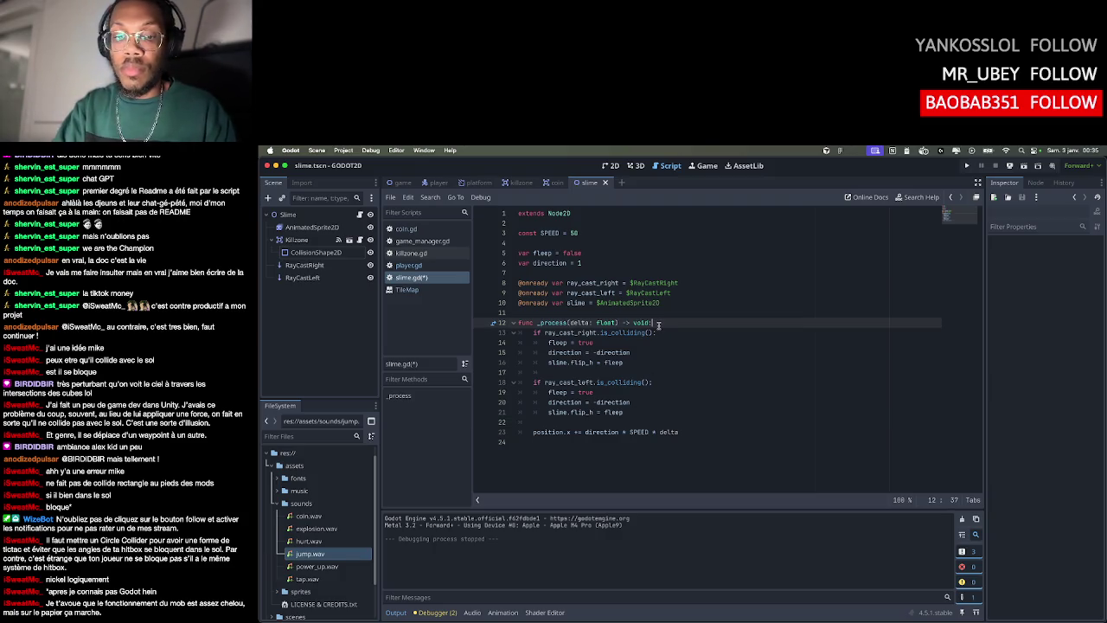
{"action": "key", "text": "Return"}
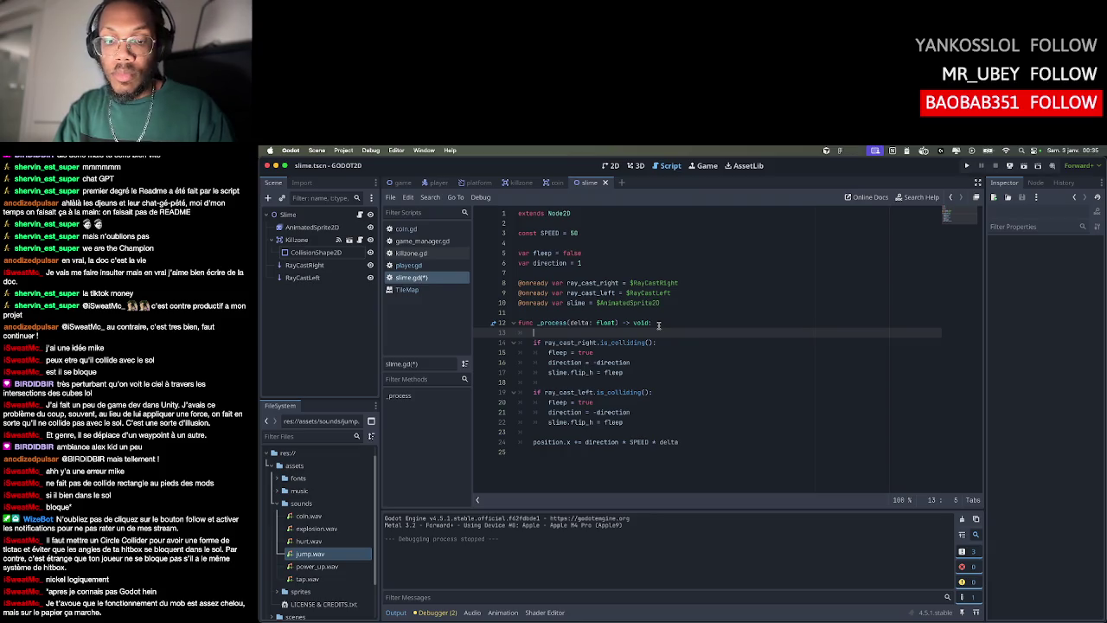
{"action": "type", "text": "fle"}
{"action": "key", "text": "BackSpace"}
{"action": "key", "text": "BackSpace"}
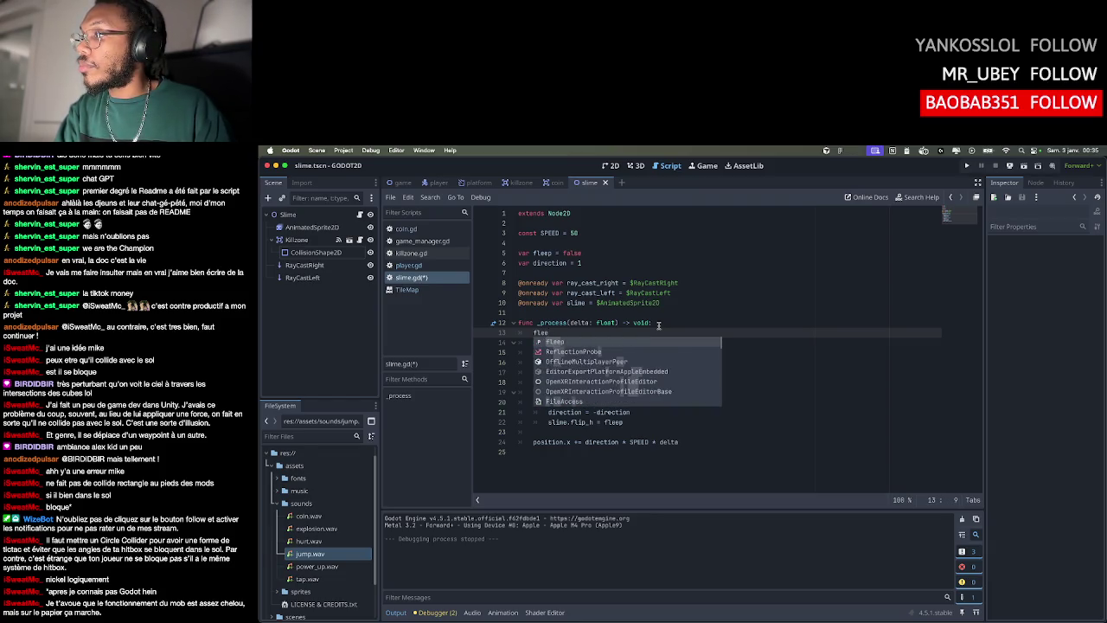
{"action": "key", "text": "BackSpace"}
{"action": "key", "text": "BackSpace"}
{"action": "key", "text": "BackSpace"}
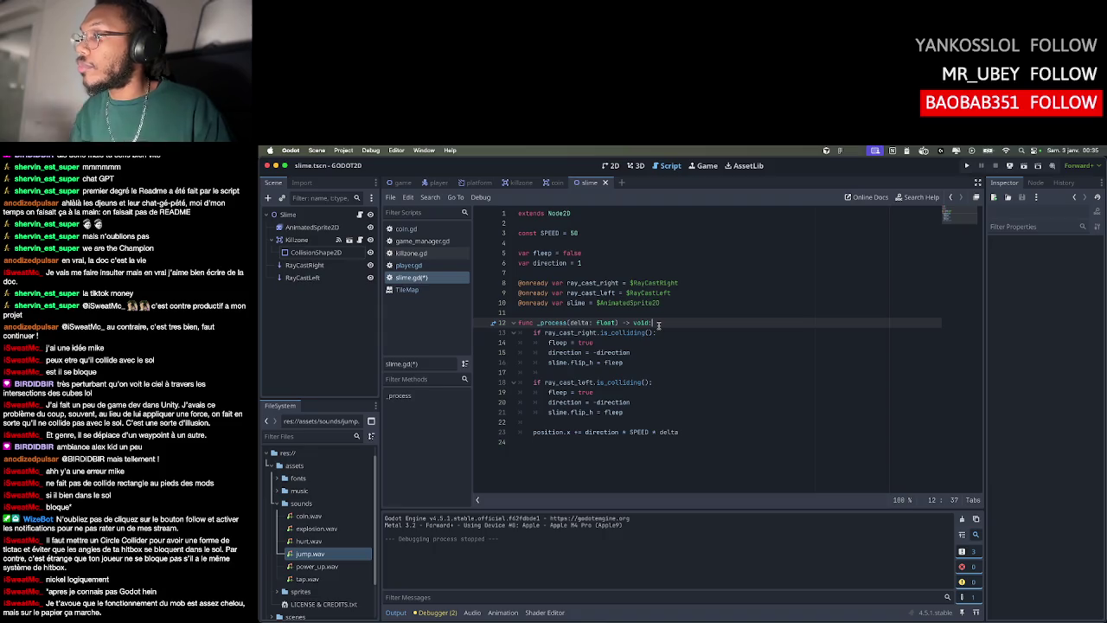
Add 'fleep = false' after the left raycast block and launch the game
{"action": "left_click", "coordinate": [625, 412]}
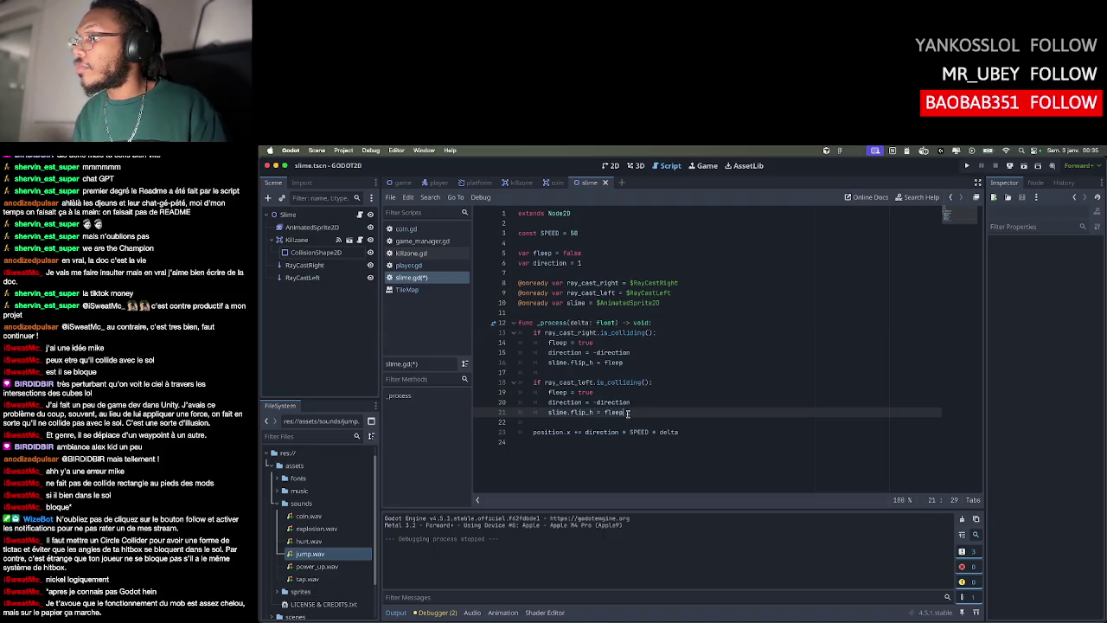
{"action": "key", "text": "Return"}
{"action": "key", "text": "Return"}
{"action": "key", "text": "BackSpace"}
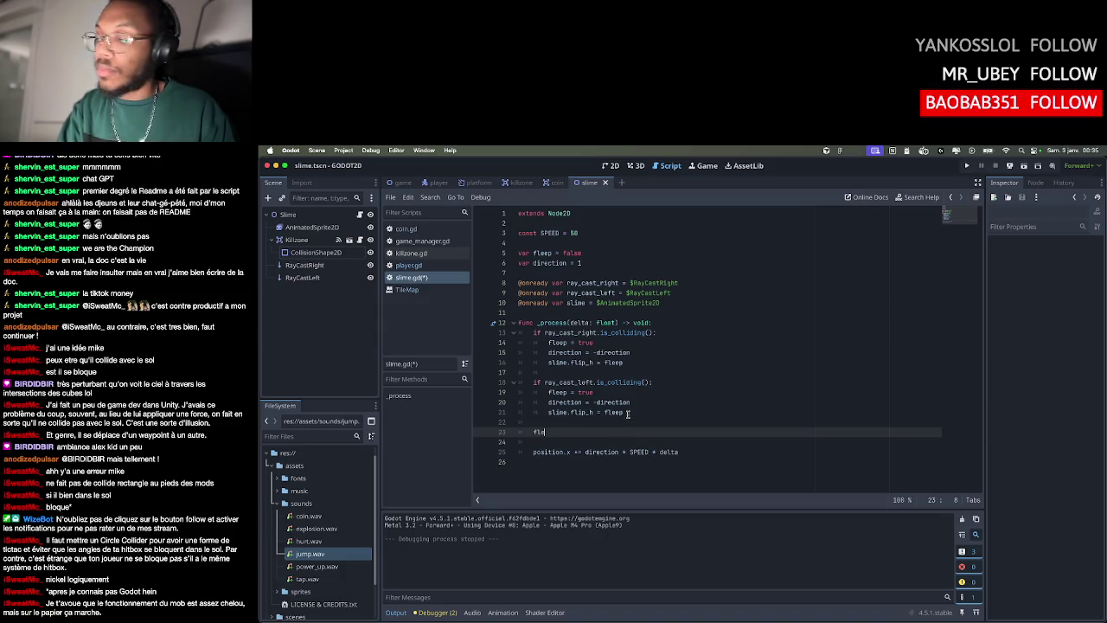
{"action": "type", "text": "p"}
{"action": "key", "text": "BackSpace"}
{"action": "type", "text": "ep = false"}
{"action": "left_click", "coordinate": [717, 421]}
{"action": "left_click", "coordinate": [966, 165]}
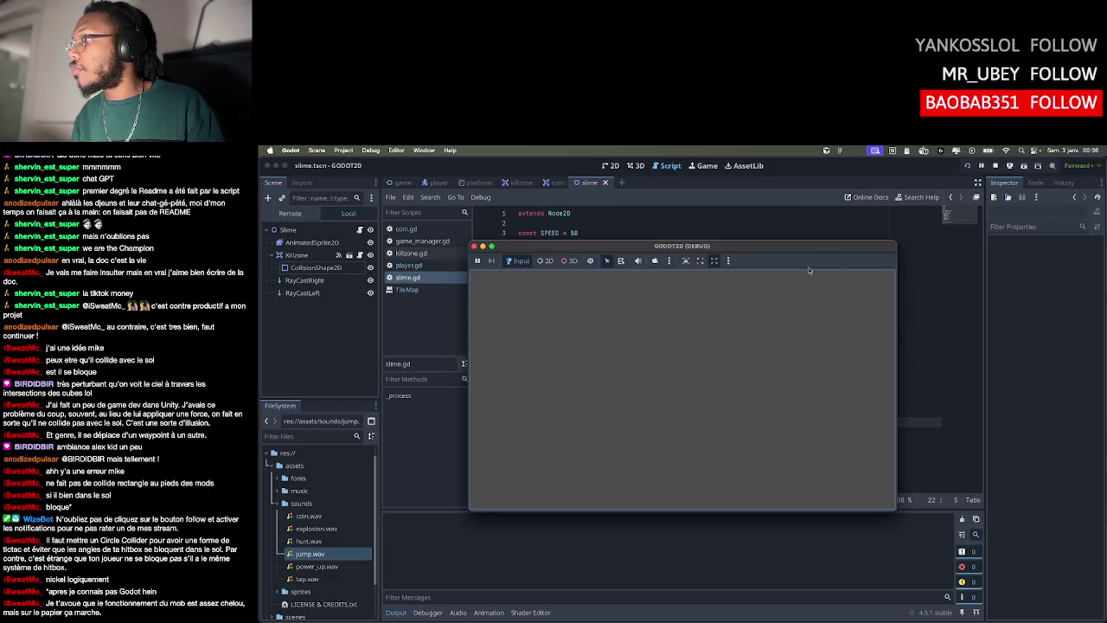
Walk the knight right and back left past Friendly ?, then close the game
{"action": "key", "text": "Right"}
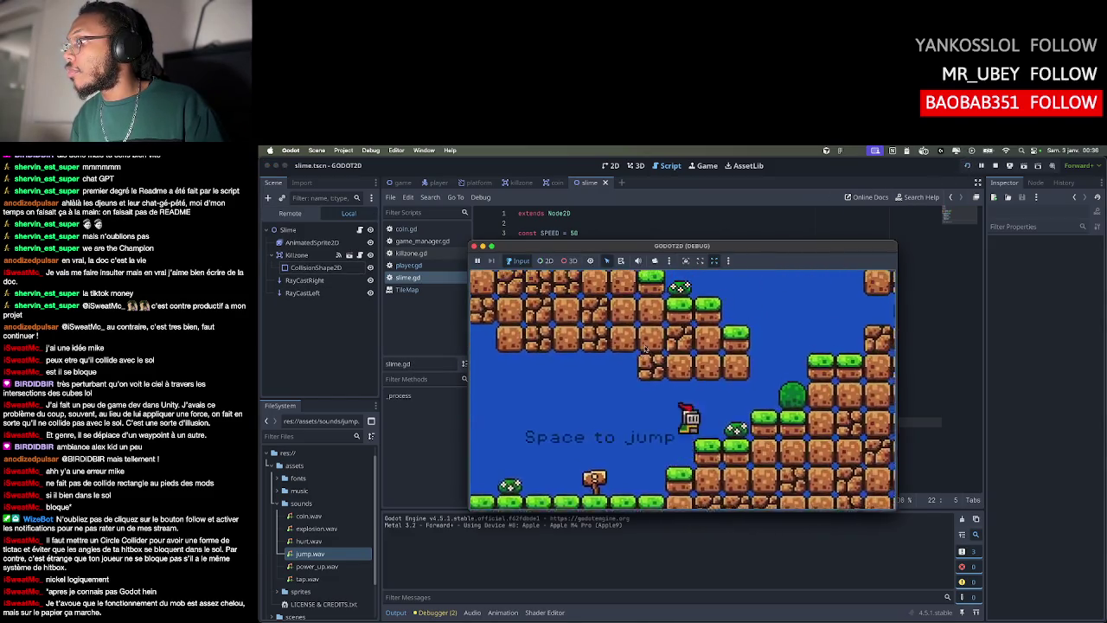
{"action": "key", "text": "Left"}
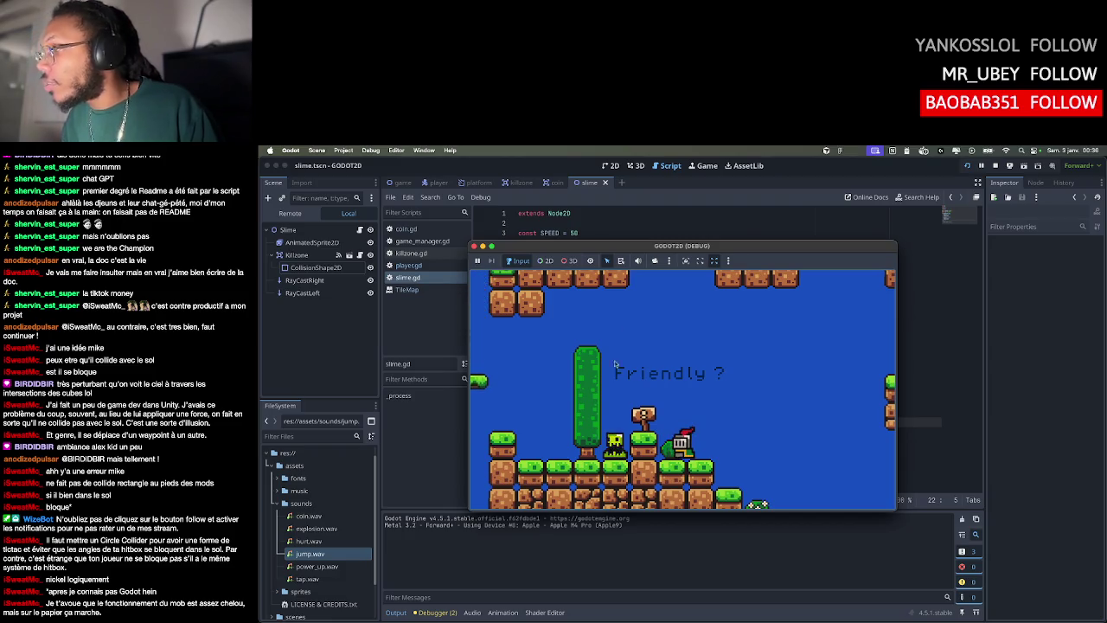
{"action": "left_click", "coordinate": [474, 247]}
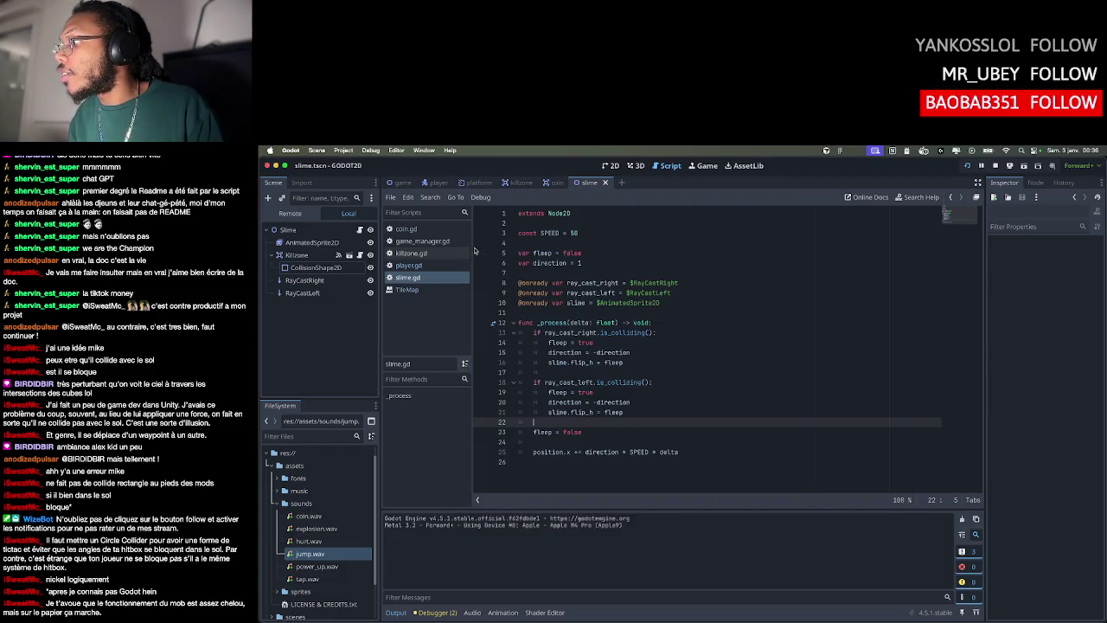
Remove the fleep = false reset and its blank line, then playtest the slime again
{"action": "key", "text": "super+z"}
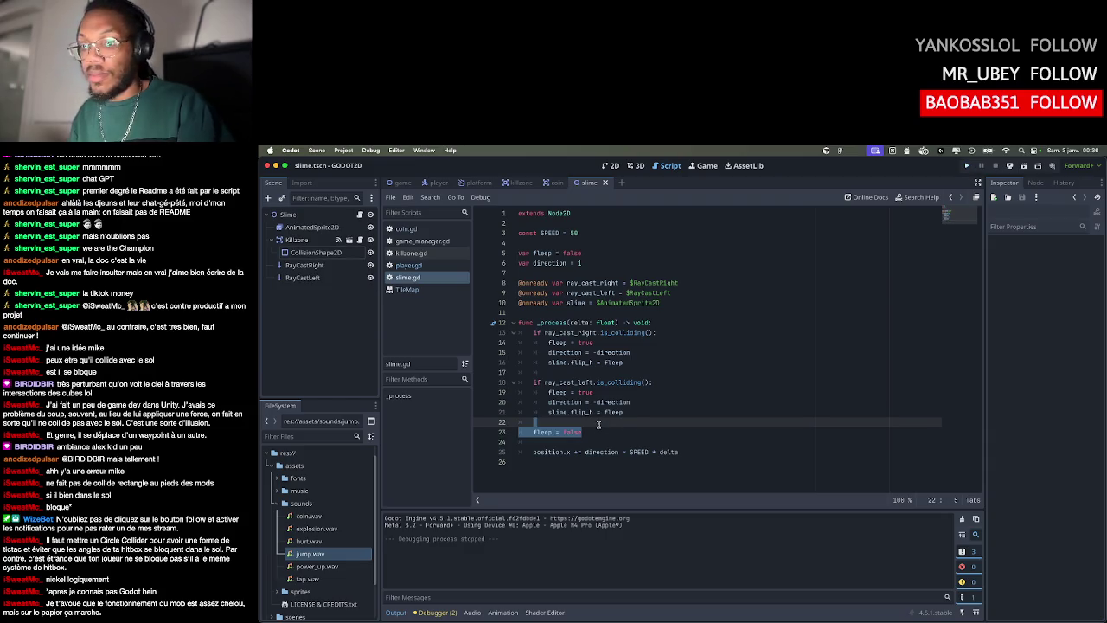
{"action": "key", "text": "BackSpace"}
{"action": "key", "text": "super+b"}
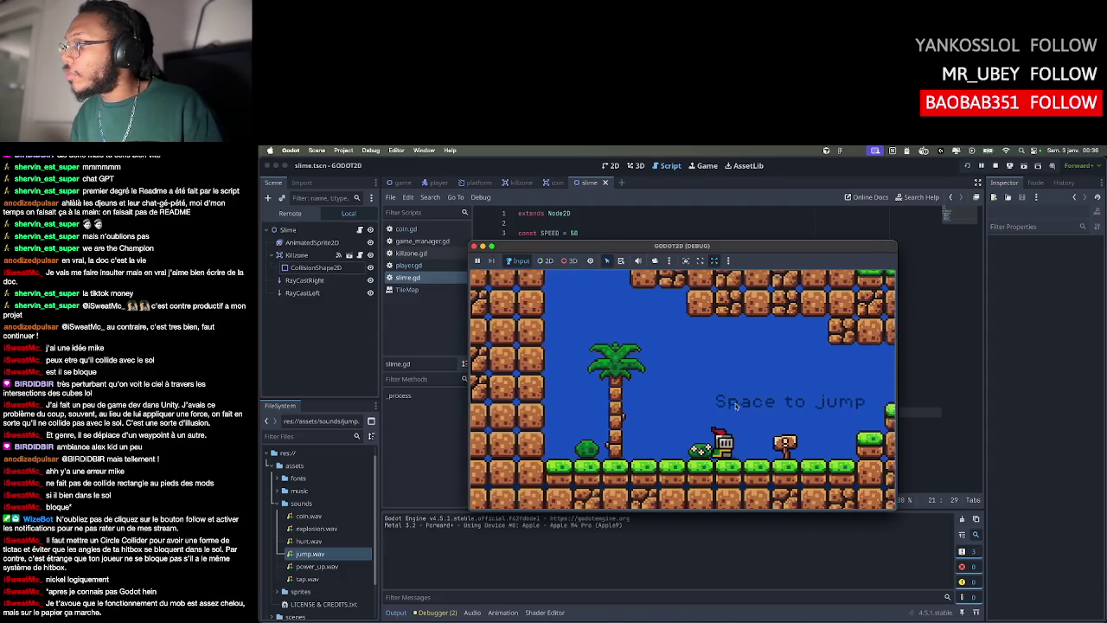
{"action": "key", "text": "Right"}
{"action": "key", "text": "space"}
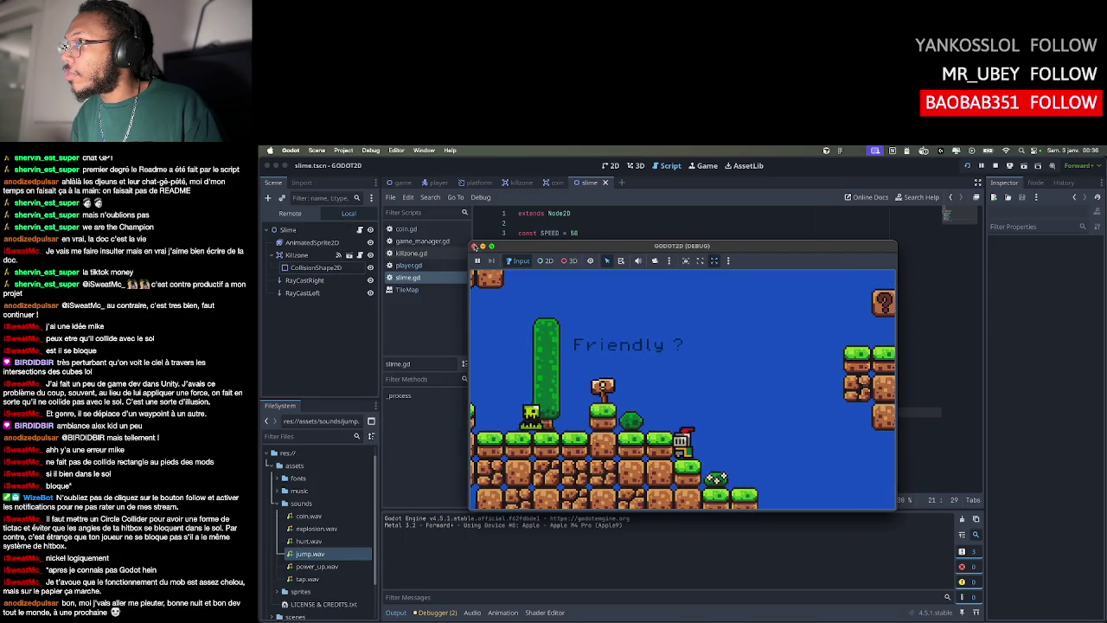
{"action": "left_click", "coordinate": [474, 247]}
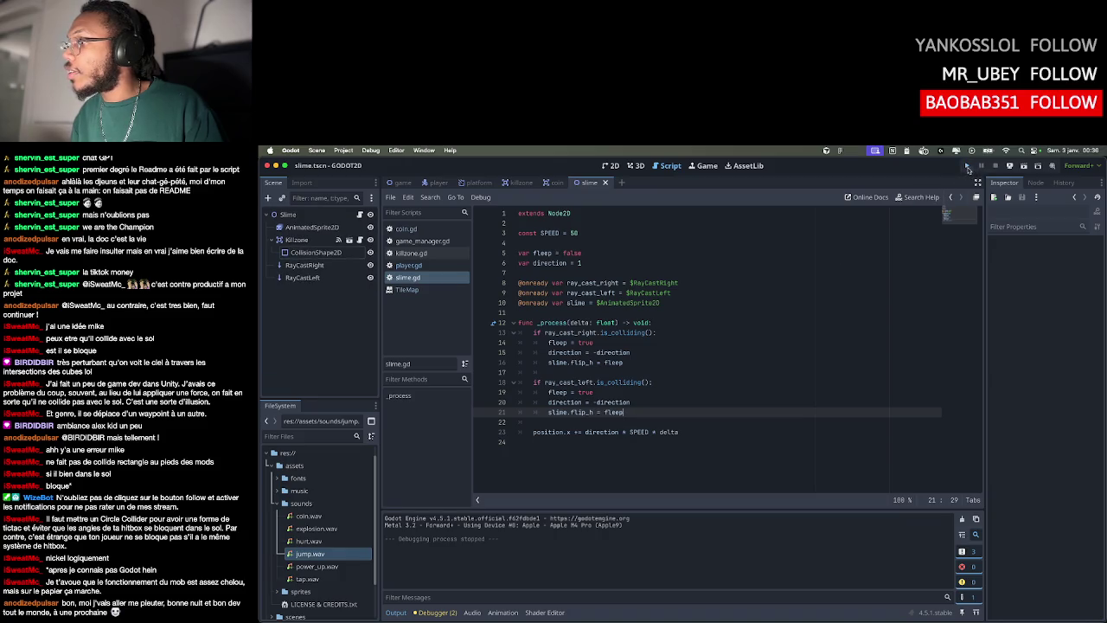
{"action": "left_click", "coordinate": [968, 167]}
{"action": "key", "text": "Right"}
{"action": "key", "text": "Left"}
{"action": "key", "text": "Left"}
{"action": "key", "text": "space"}
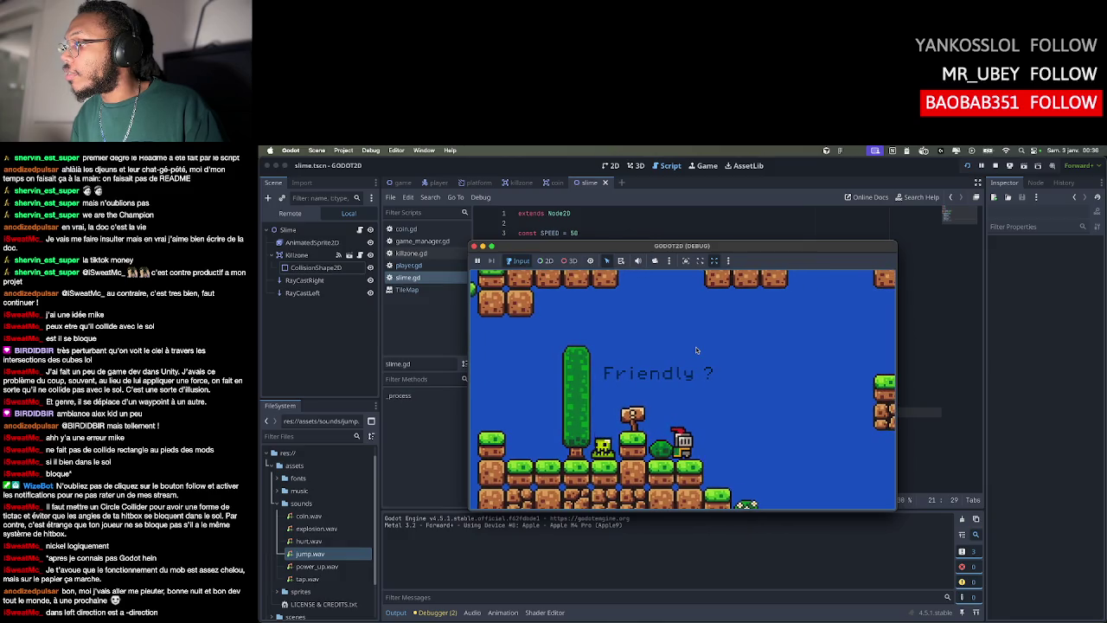
{"action": "key", "text": "Right"}
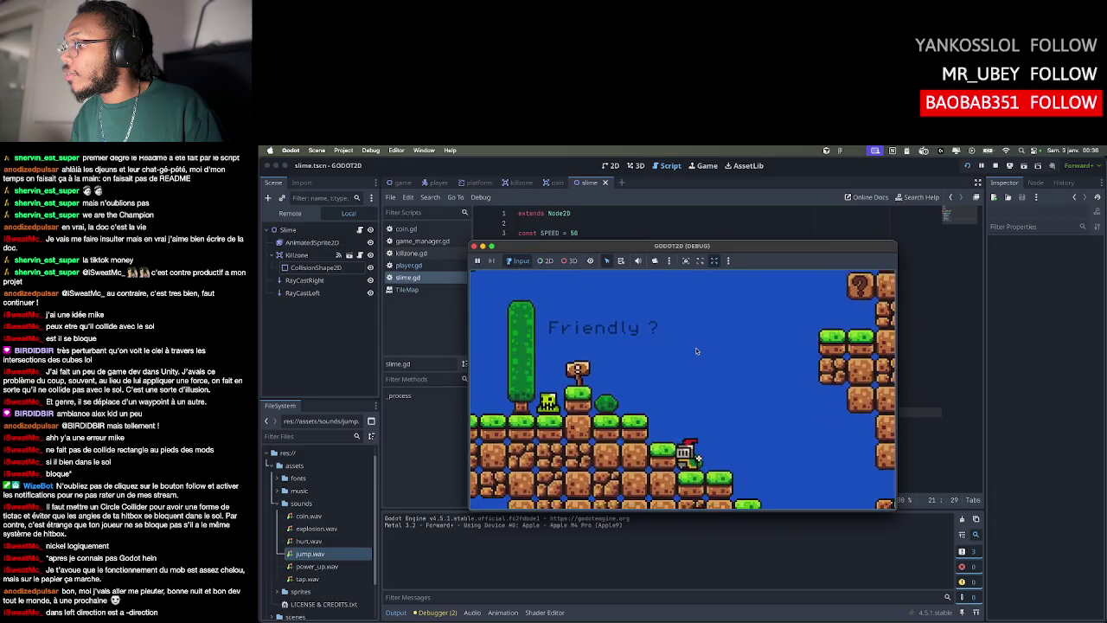
{"action": "key", "text": "Left"}
{"action": "key", "text": "space"}
{"action": "key", "text": "Right"}
{"action": "key", "text": "Right"}
{"action": "key", "text": "Left"}
{"action": "key", "text": "space"}
{"action": "key", "text": "Left"}
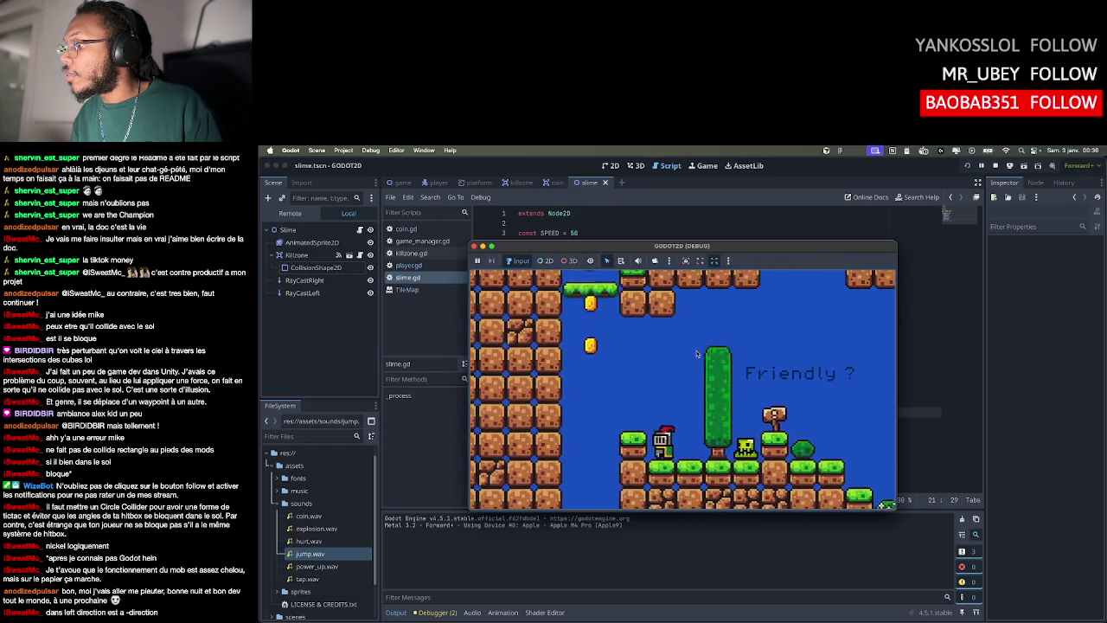
{"action": "key", "text": "space"}
{"action": "key", "text": "Right"}
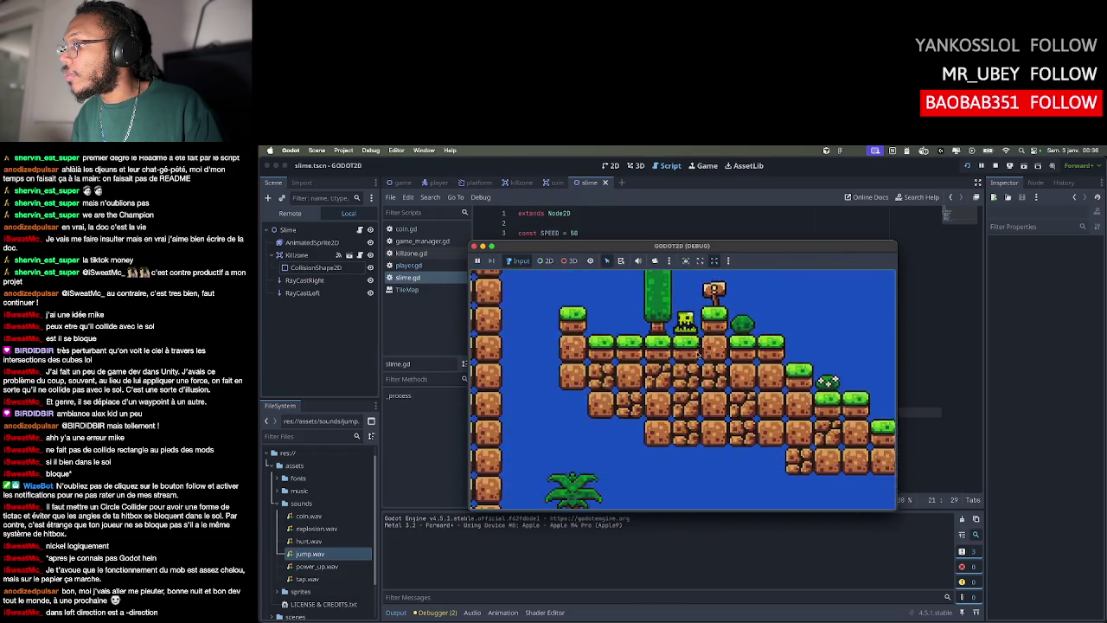
{"action": "key", "text": "Right"}
{"action": "key", "text": "space"}
{"action": "key", "text": "Left"}
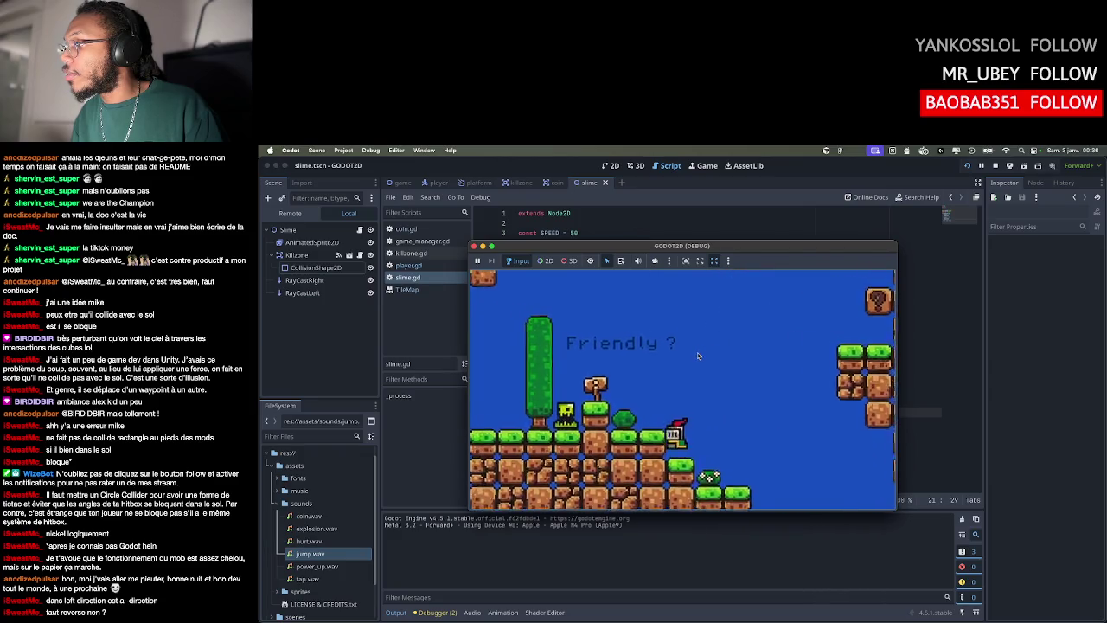
{"action": "left_click", "coordinate": [473, 247]}
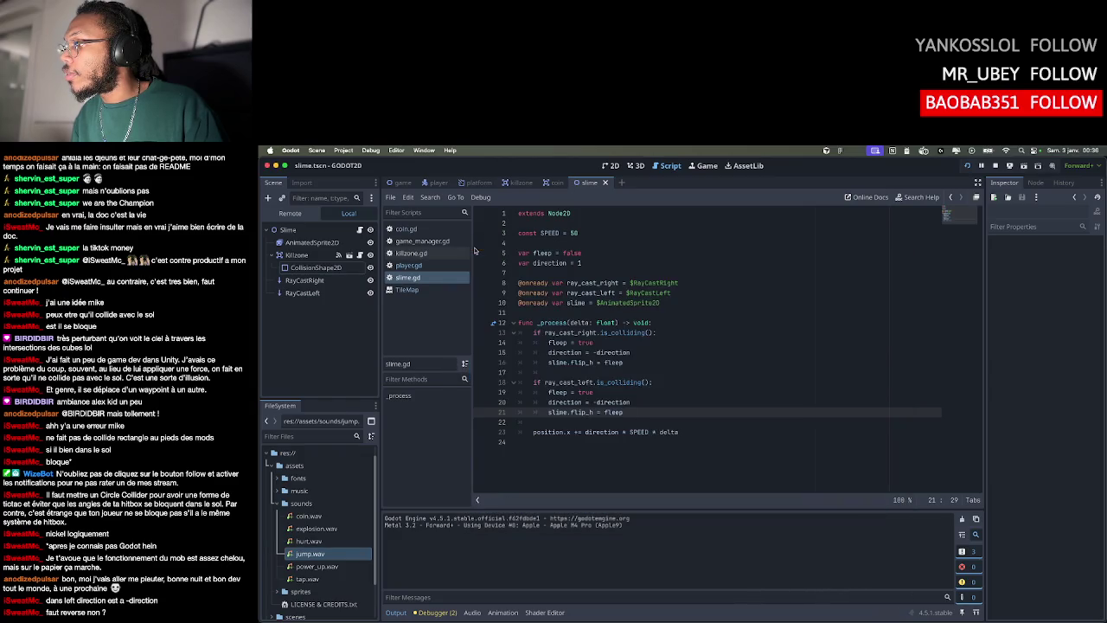
Change line 14 so the right-wall check sets fleep = !fleep
{"action": "left_click", "coordinate": [649, 395]}
{"action": "left_click", "coordinate": [593, 342]}
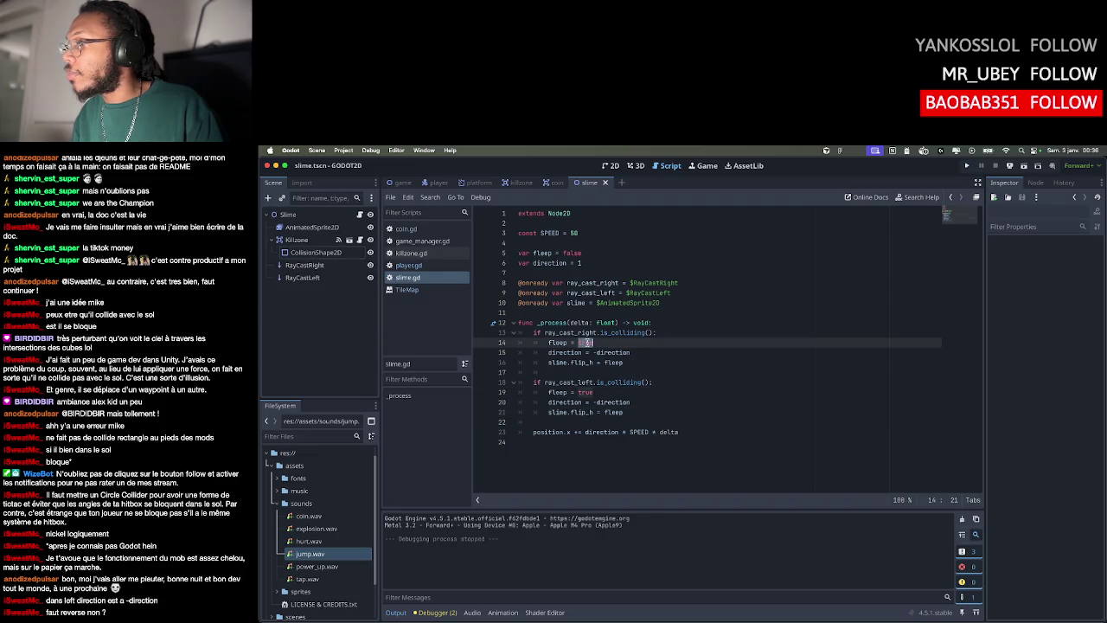
{"action": "key", "text": "BackSpace"}
{"action": "key", "text": "BackSpace"}
{"action": "key", "text": "BackSpace"}
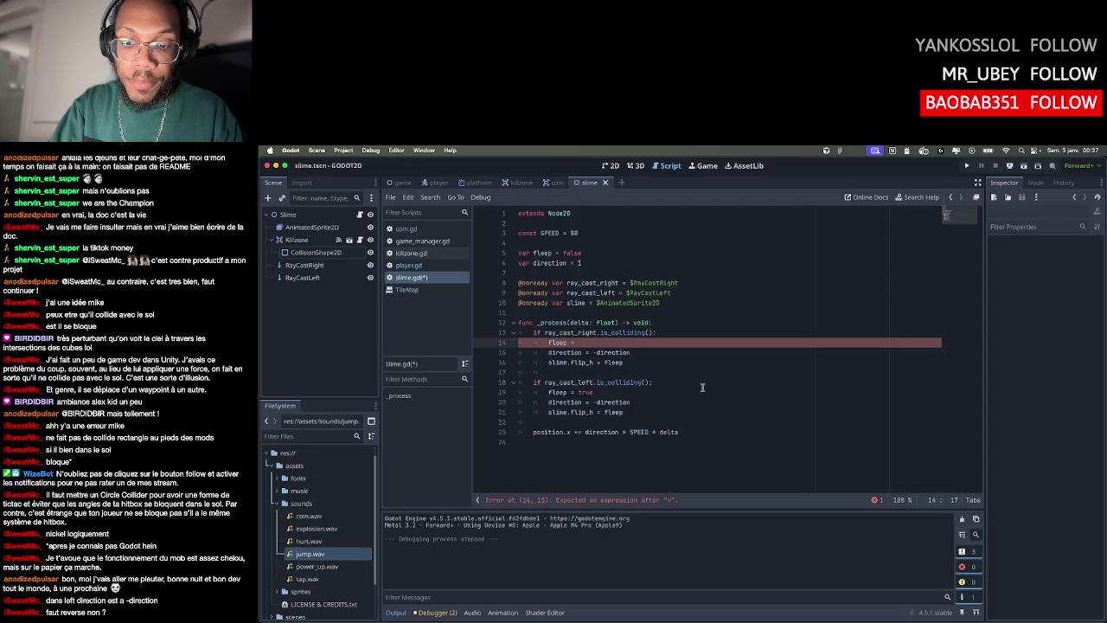
{"action": "type", "text": "!"}
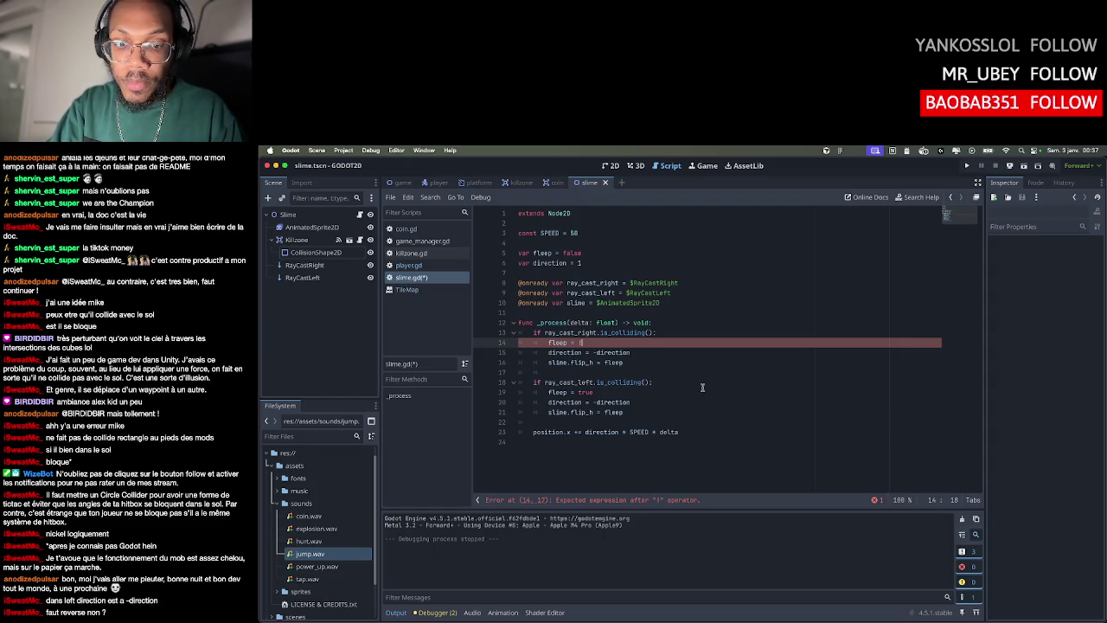
{"action": "type", "text": "fleep"}
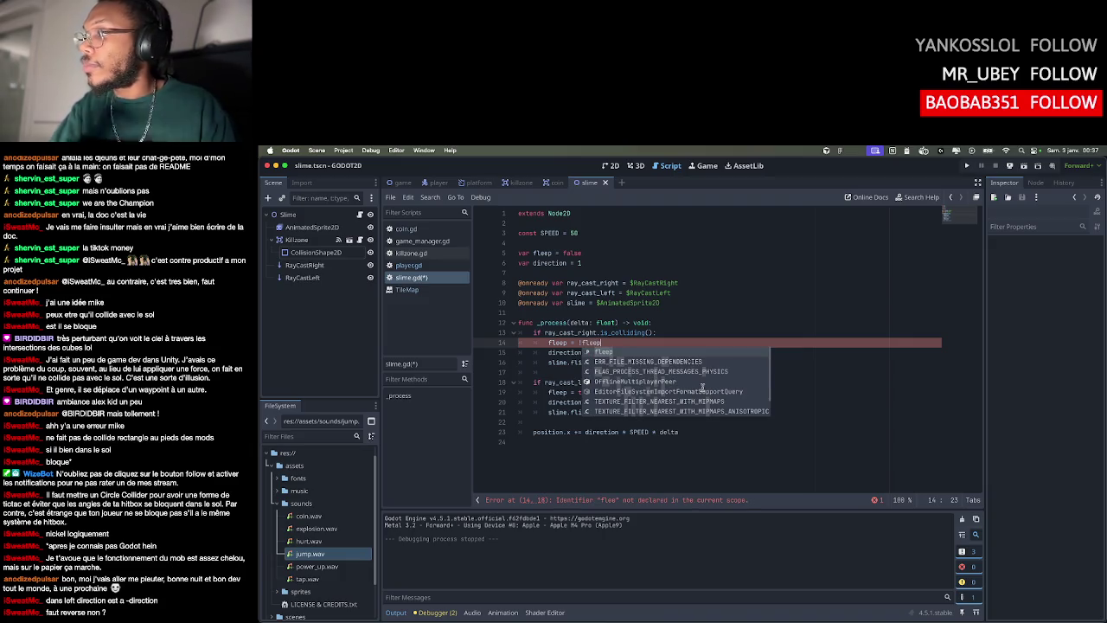
{"action": "left_click", "coordinate": [726, 321]}
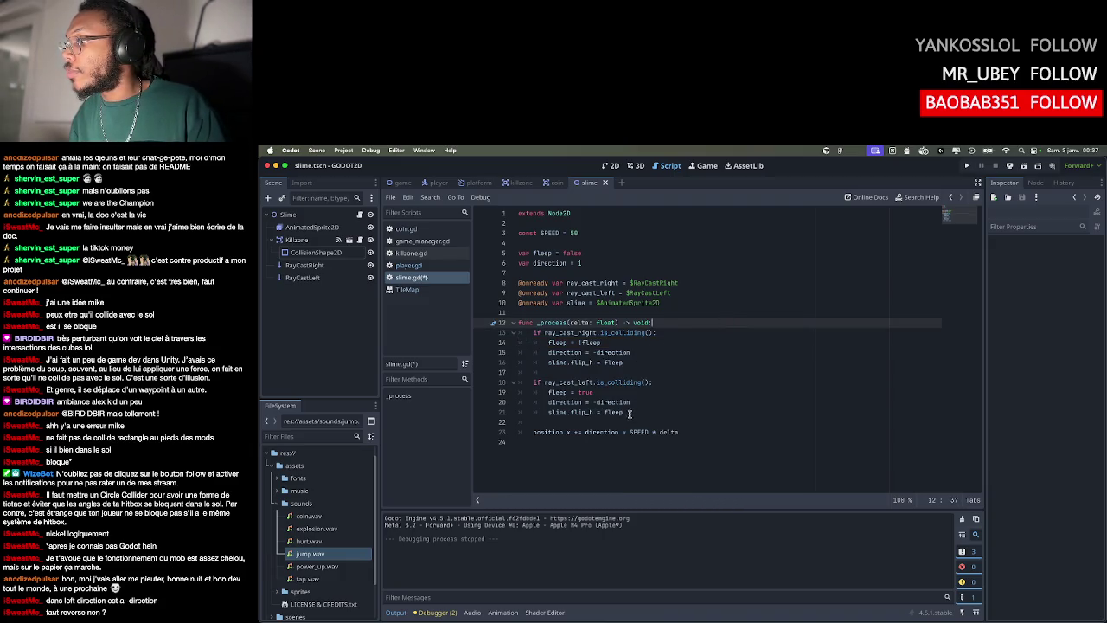
Delete the ray_cast_left if-block from slime.gd
{"action": "left_click_drag", "start_coordinate": [629, 413], "coordinate": [636, 363]}
{"action": "key", "text": "BackSpace"}
{"action": "left_click", "coordinate": [683, 342]}
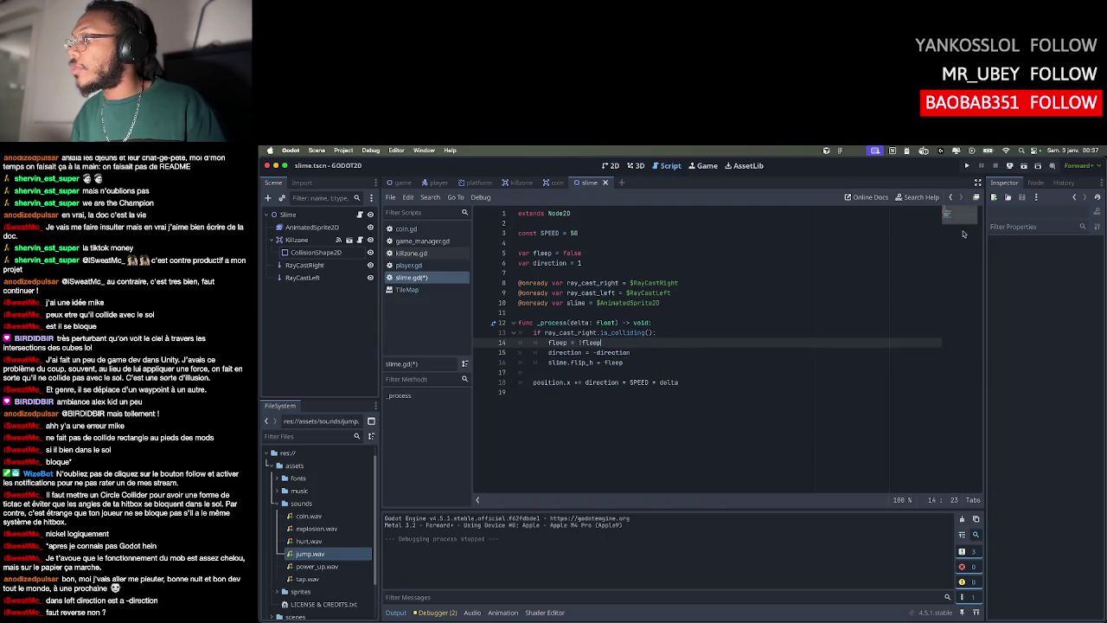
Playtest the toggle by moving the knight right, jumping and walking left, then close the game
{"action": "left_click", "coordinate": [967, 165]}
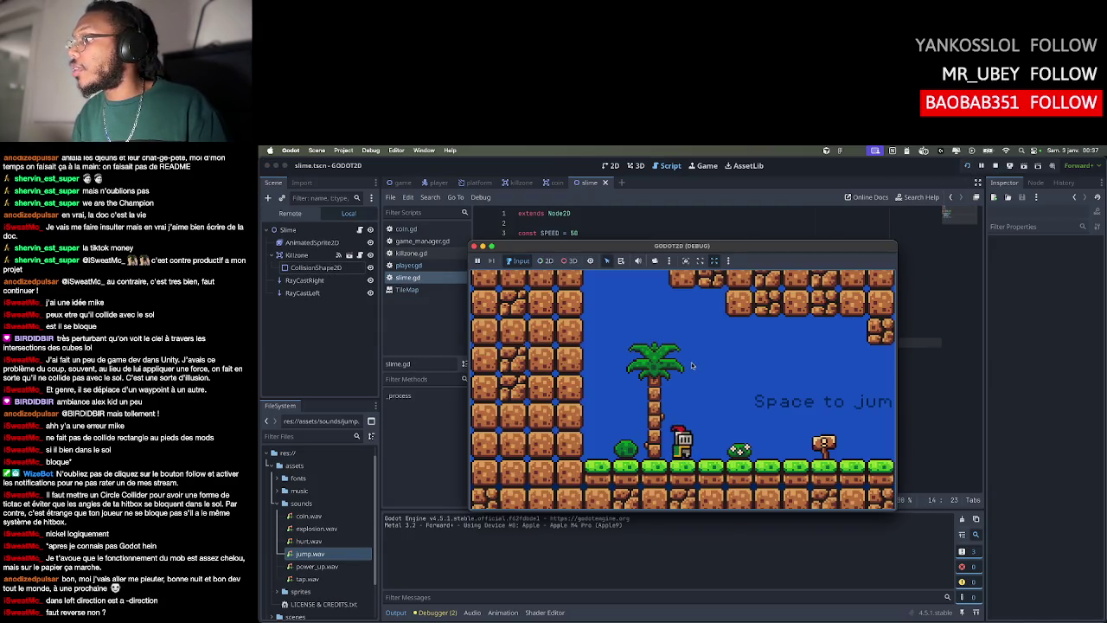
{"action": "key", "text": "Right"}
{"action": "key", "text": "space"}
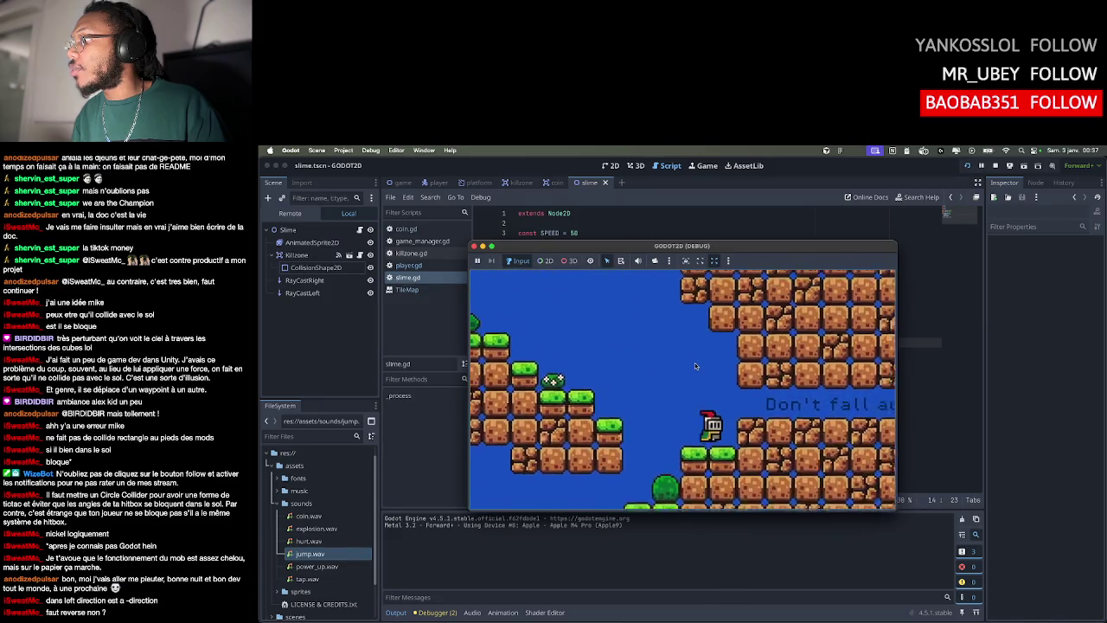
{"action": "key", "text": "Left"}
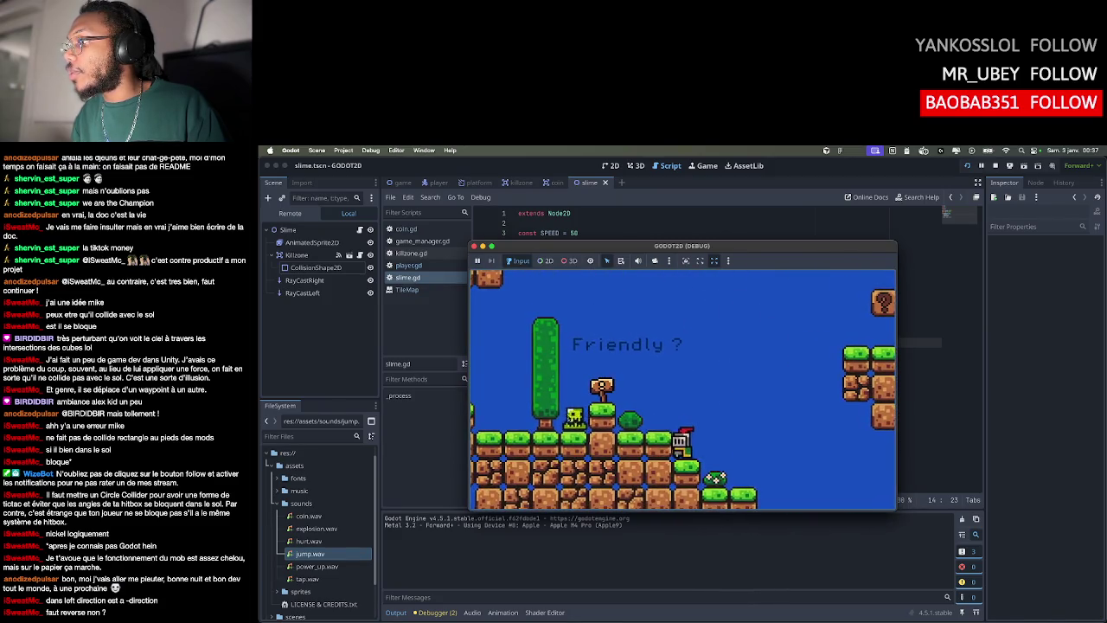
{"action": "left_click", "coordinate": [475, 245]}
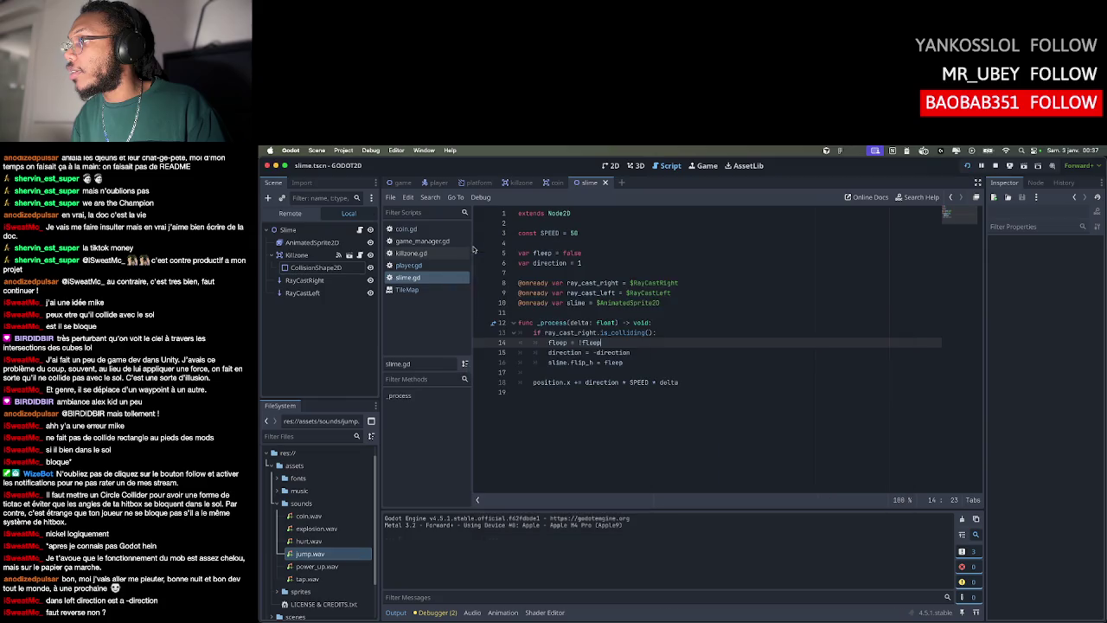
Extend line 13 to ray_cast_right.is_colliding() or ray_cast_left.is_colliding()
{"action": "left_click", "coordinate": [724, 334]}
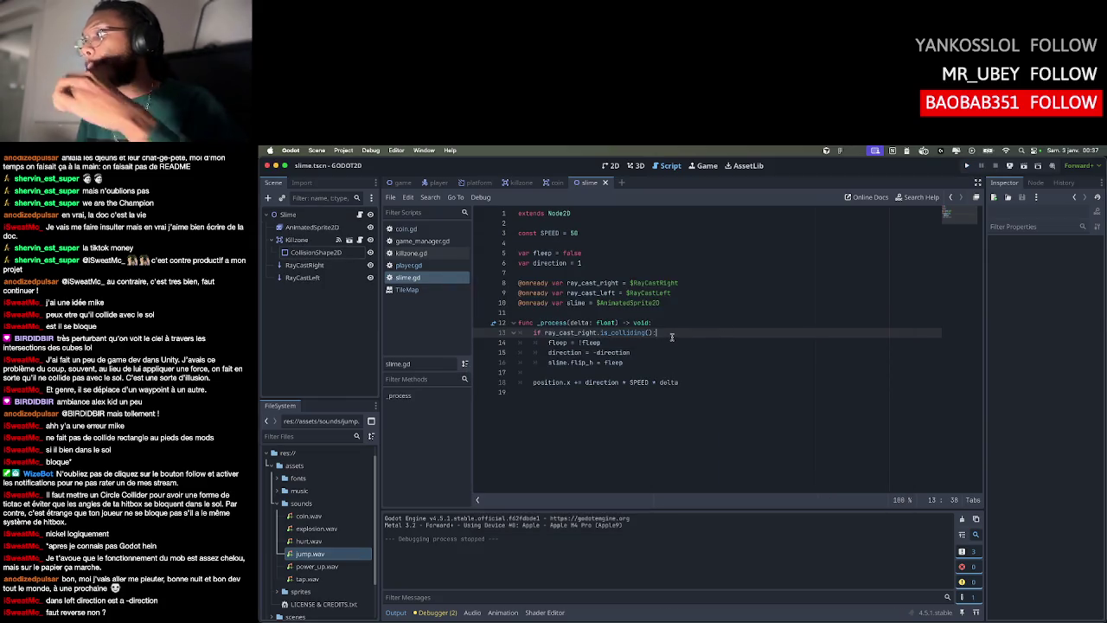
{"action": "left_click_drag", "start_coordinate": [655, 332], "coordinate": [544, 333]}
{"action": "key", "text": "super+c"}
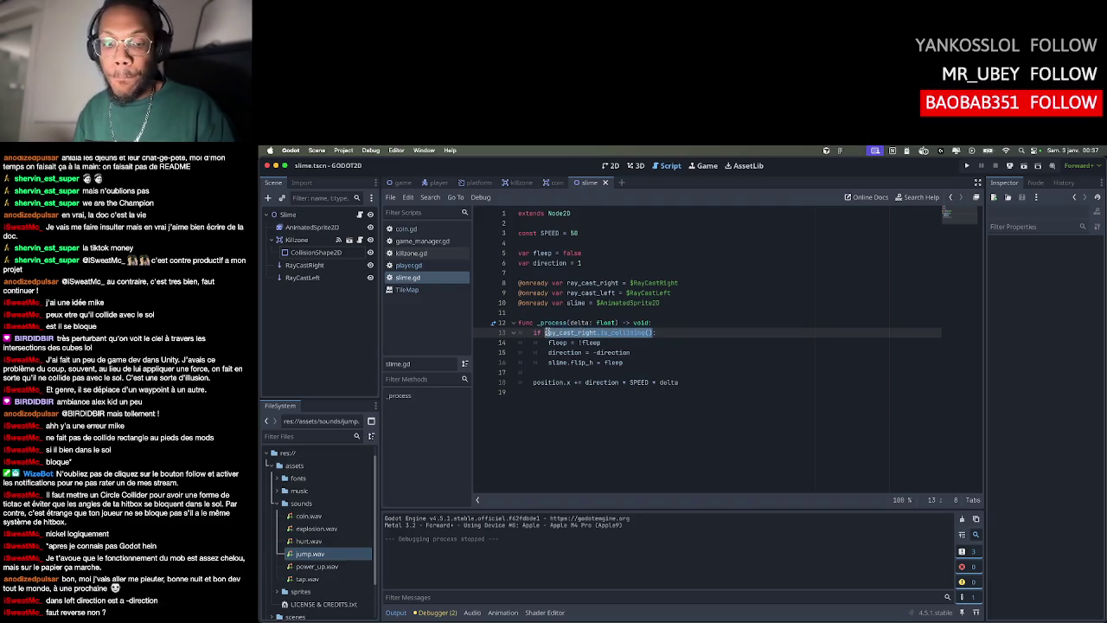
{"action": "left_click", "coordinate": [653, 333]}
{"action": "key", "text": "BackSpace"}
{"action": "type", "text": "or"}
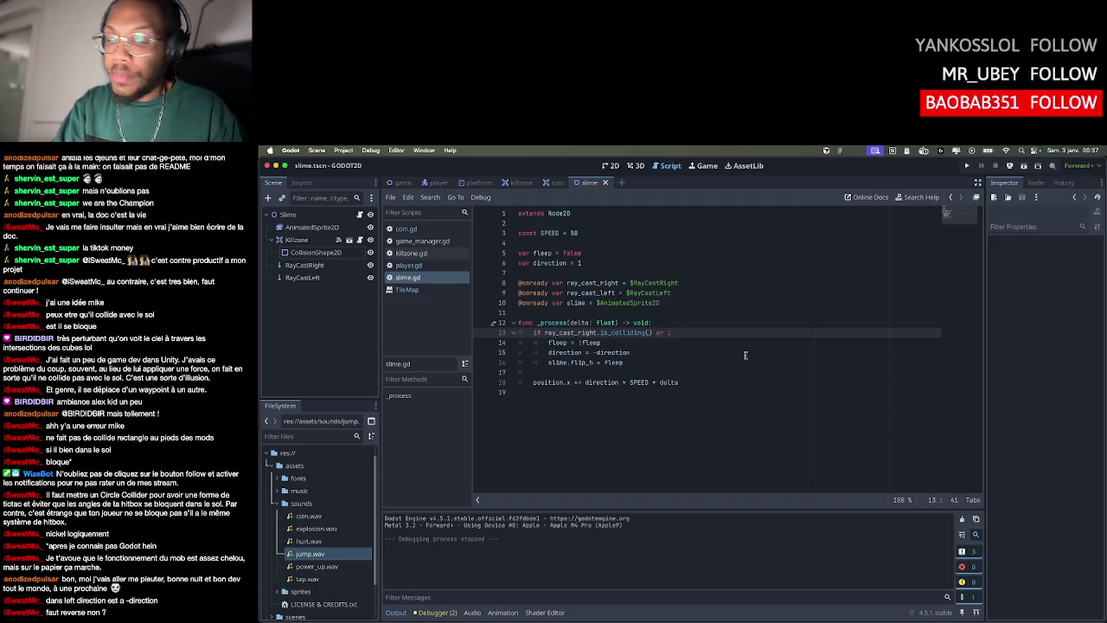
{"action": "key", "text": "super+v"}
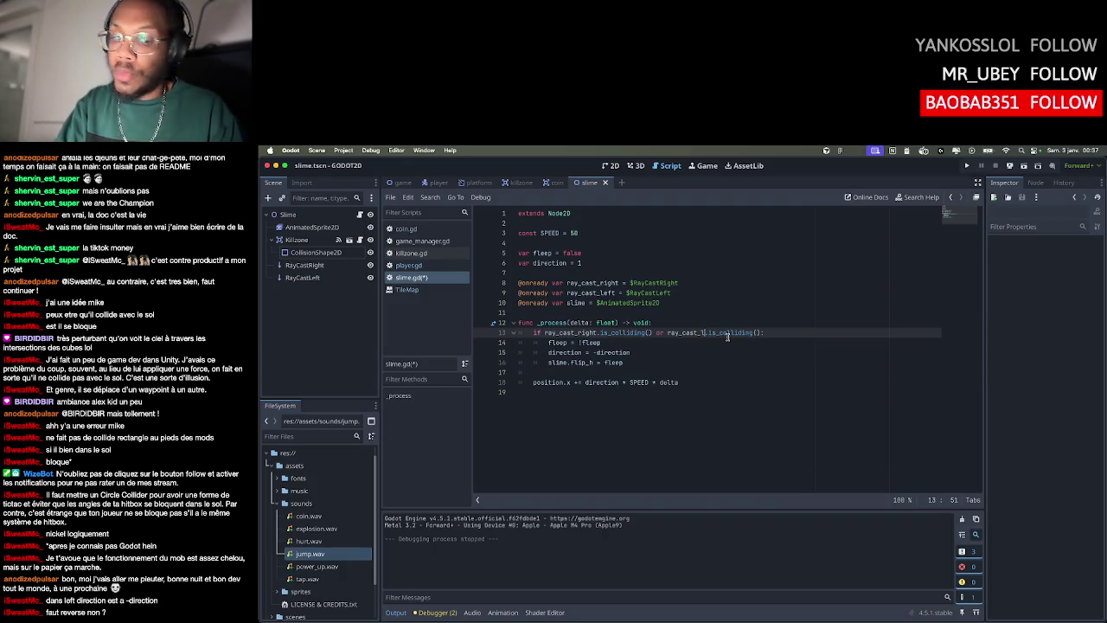
{"action": "type", "text": "left"}
{"action": "left_click", "coordinate": [728, 342]}
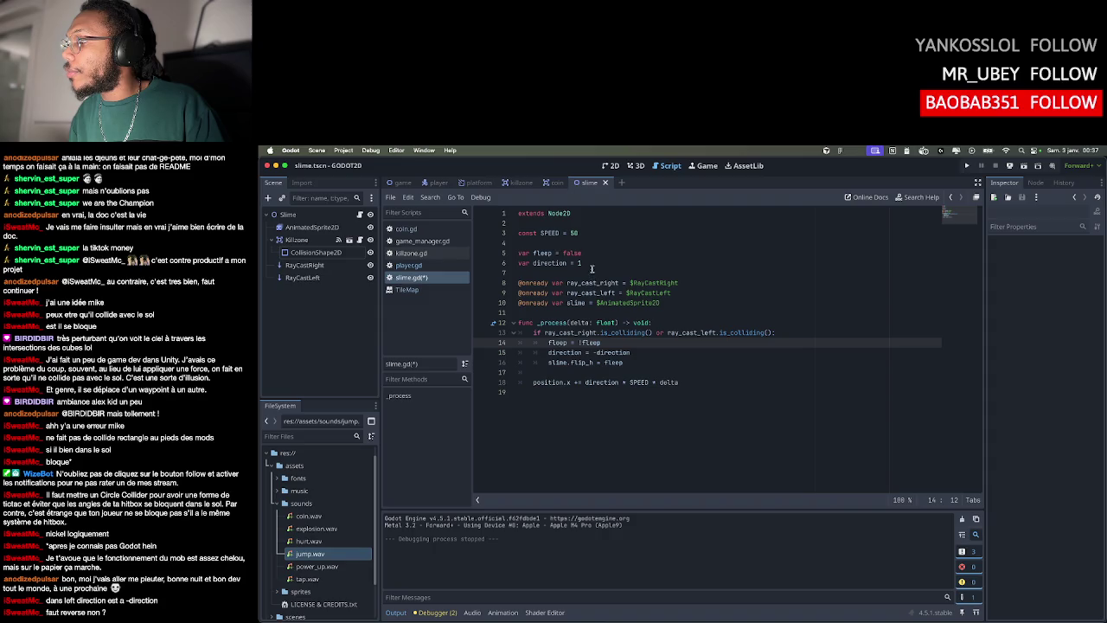
Review the direction variable, the !fleep toggle, -direction and the fleep flip description
{"action": "left_click", "coordinate": [588, 253]}
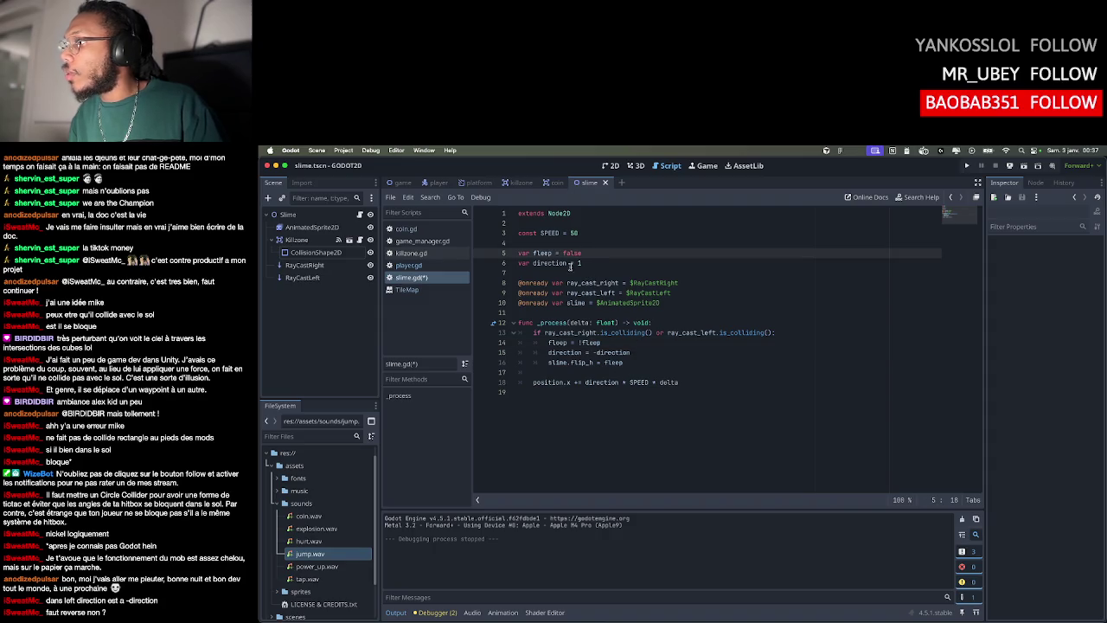
{"action": "left_click", "coordinate": [624, 342]}
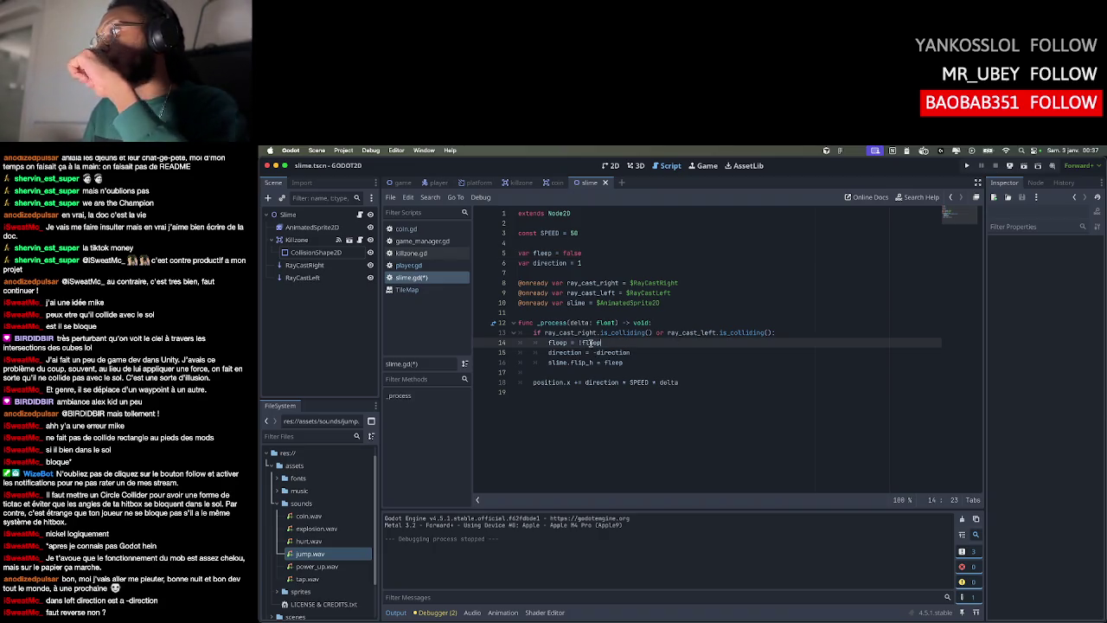
{"action": "left_click_drag", "start_coordinate": [577, 342], "coordinate": [617, 343]}
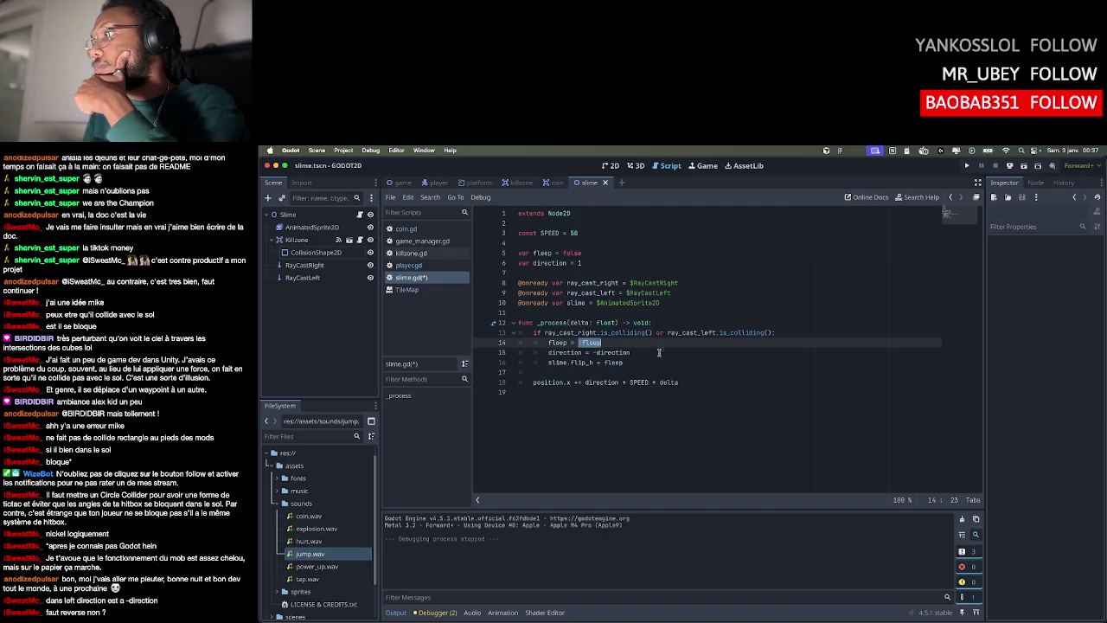
{"action": "left_click", "coordinate": [561, 353]}
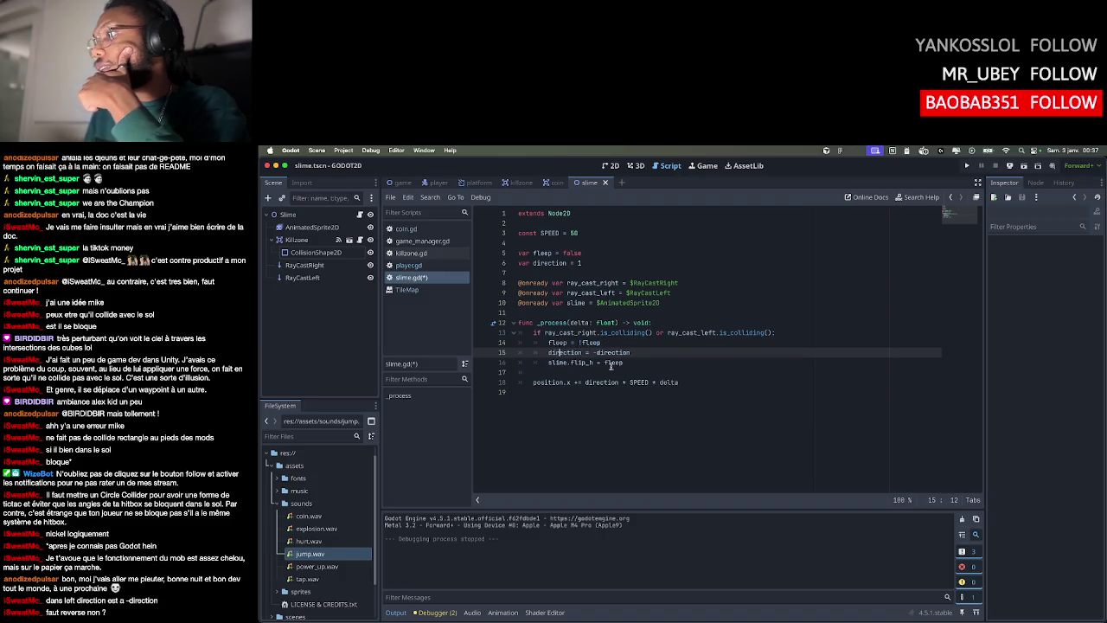
{"action": "left_click_drag", "start_coordinate": [594, 353], "coordinate": [632, 353]}
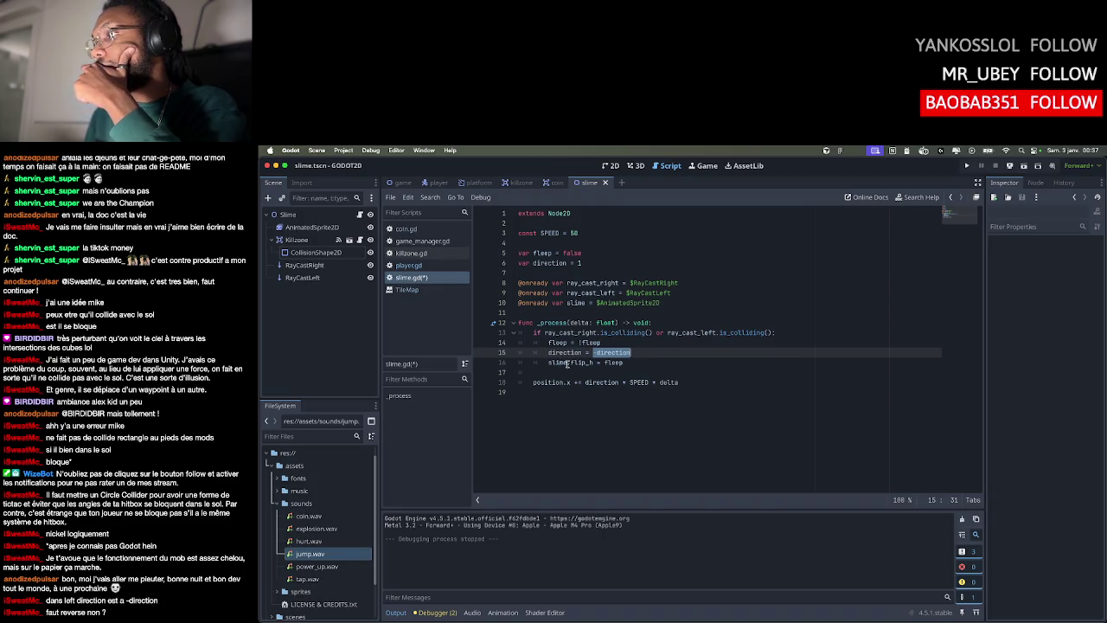
{"action": "mouse_move", "coordinate": [583, 364]}
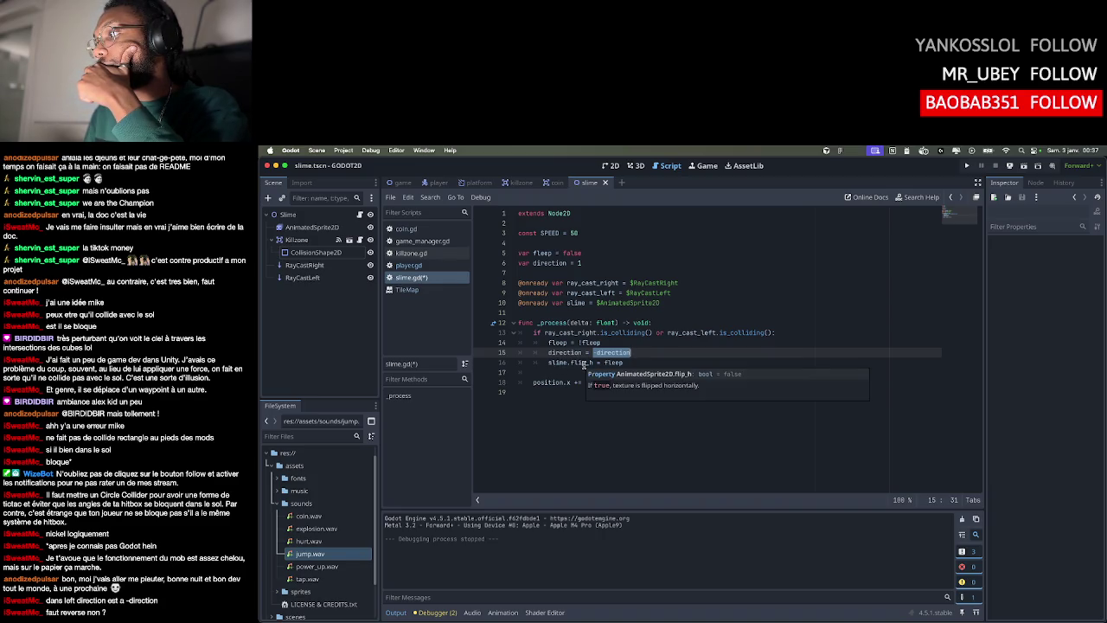
{"action": "mouse_move", "coordinate": [620, 363]}
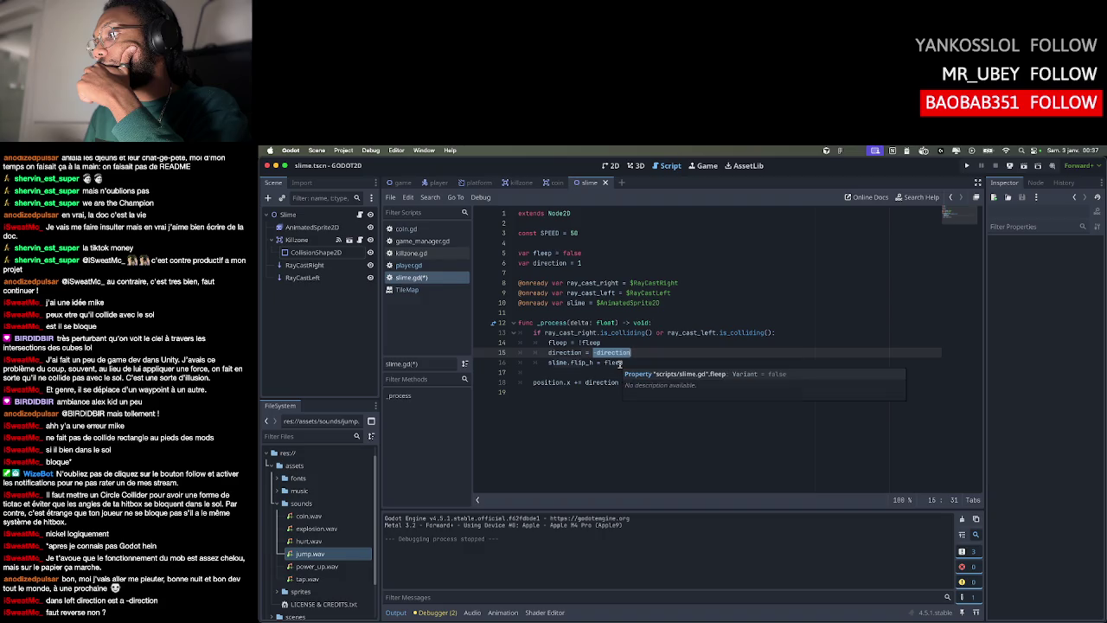
{"action": "left_click", "coordinate": [645, 358]}
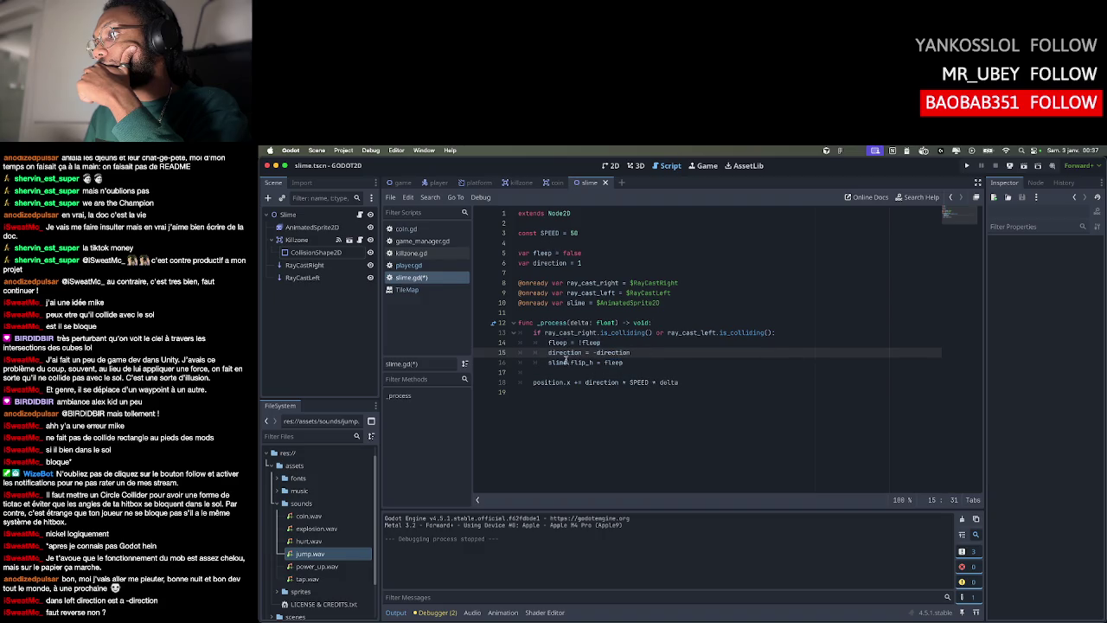
{"action": "left_click", "coordinate": [626, 364]}
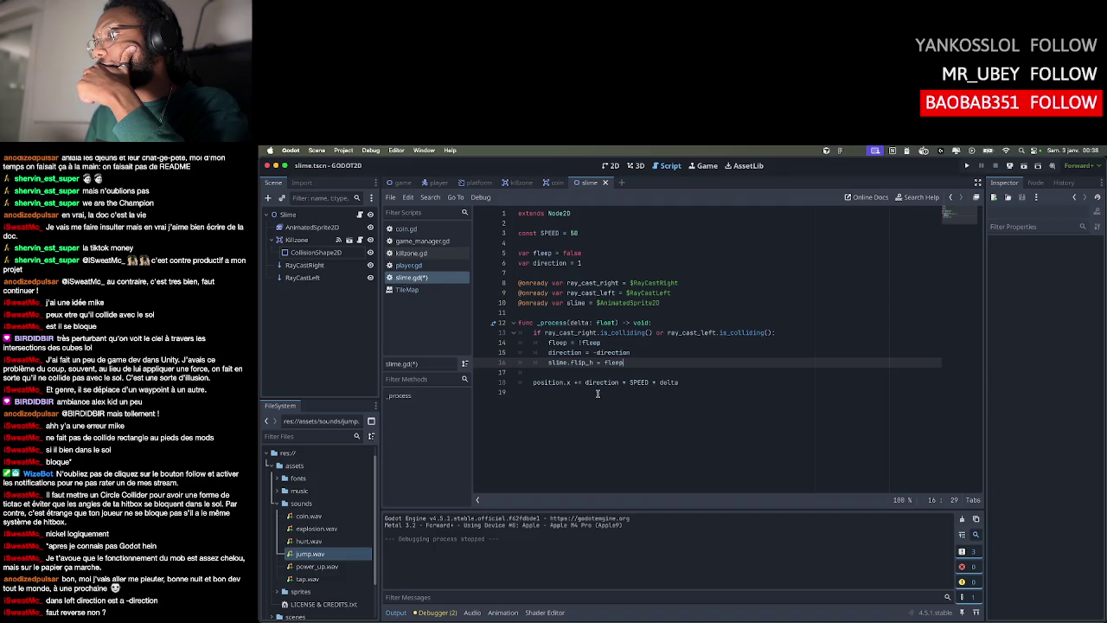
Inspect the position.x movement on line 18 and launch the game
{"action": "left_click_drag", "start_coordinate": [535, 382], "coordinate": [569, 382]}
{"action": "left_click", "coordinate": [611, 381]}
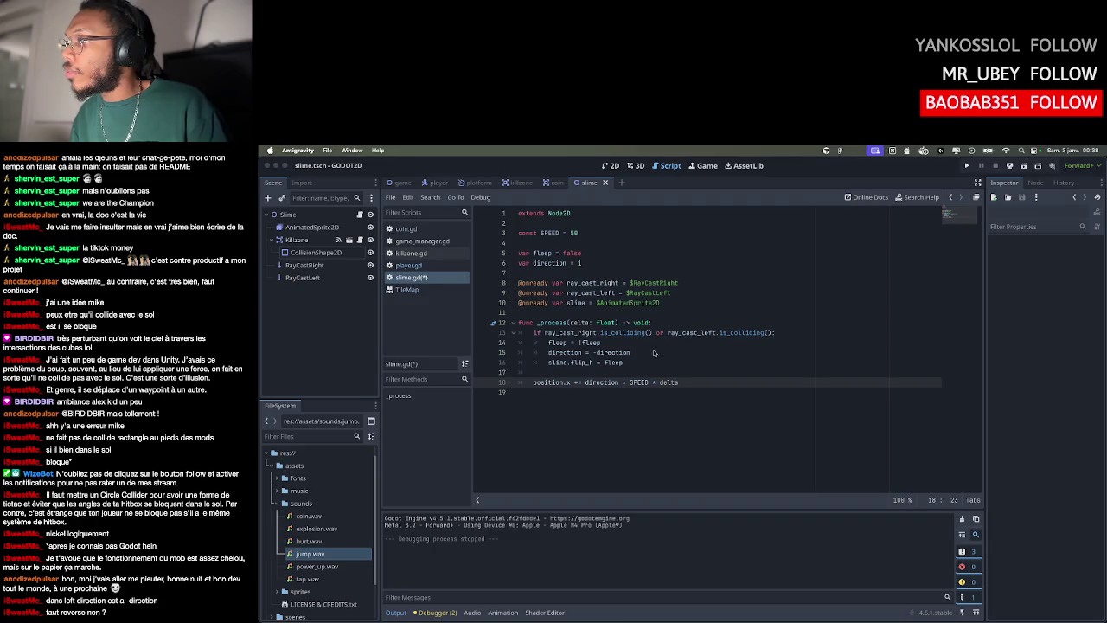
{"action": "left_click", "coordinate": [968, 167]}
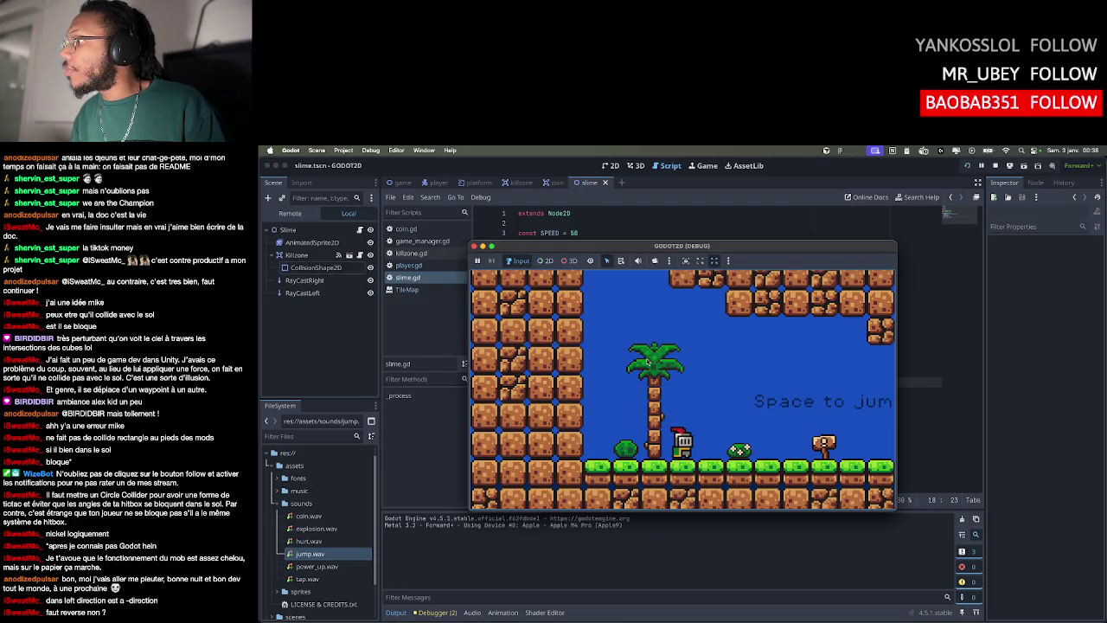
Run the knight right with jumps, back left to Friendly ?, switch debug input, then close the game
{"action": "key", "text": "Right"}
{"action": "key", "text": "space"}
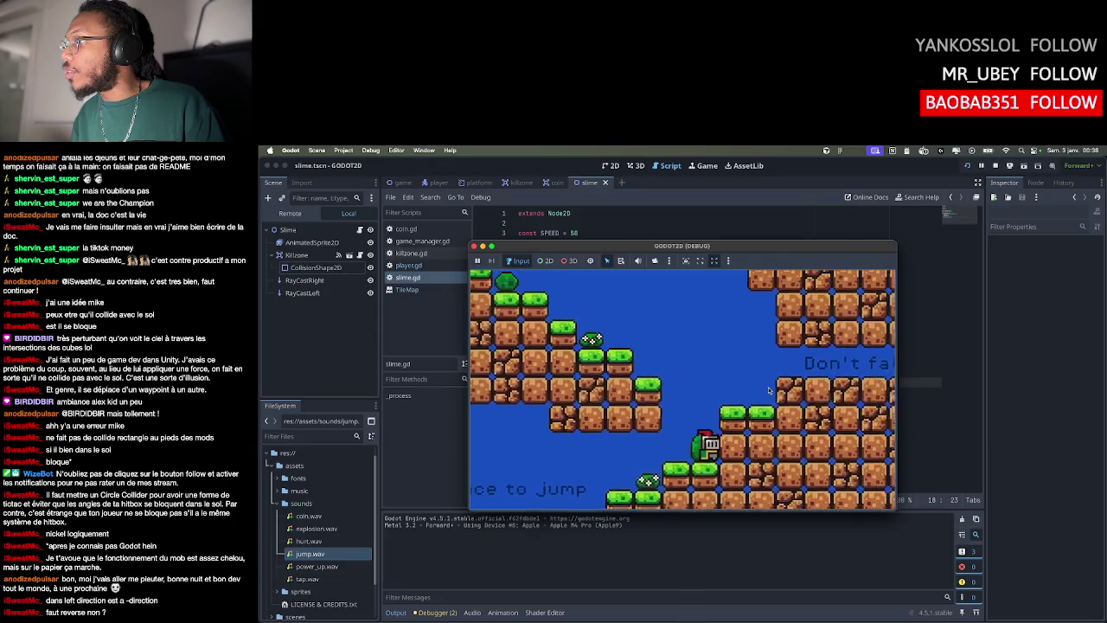
{"action": "key", "text": "Left"}
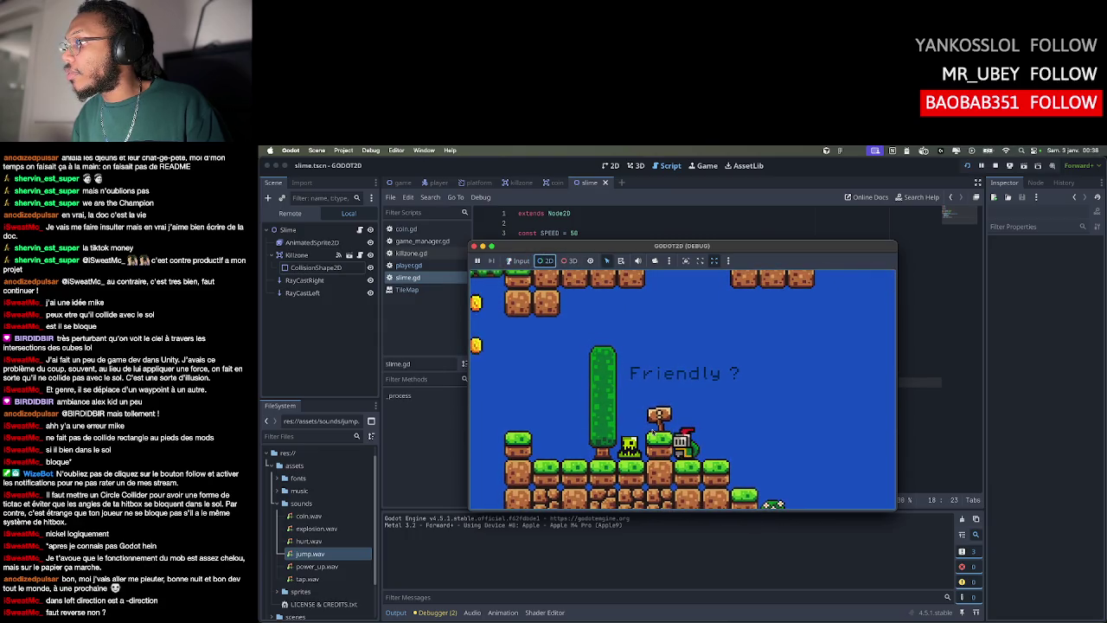
{"action": "left_click", "coordinate": [517, 260]}
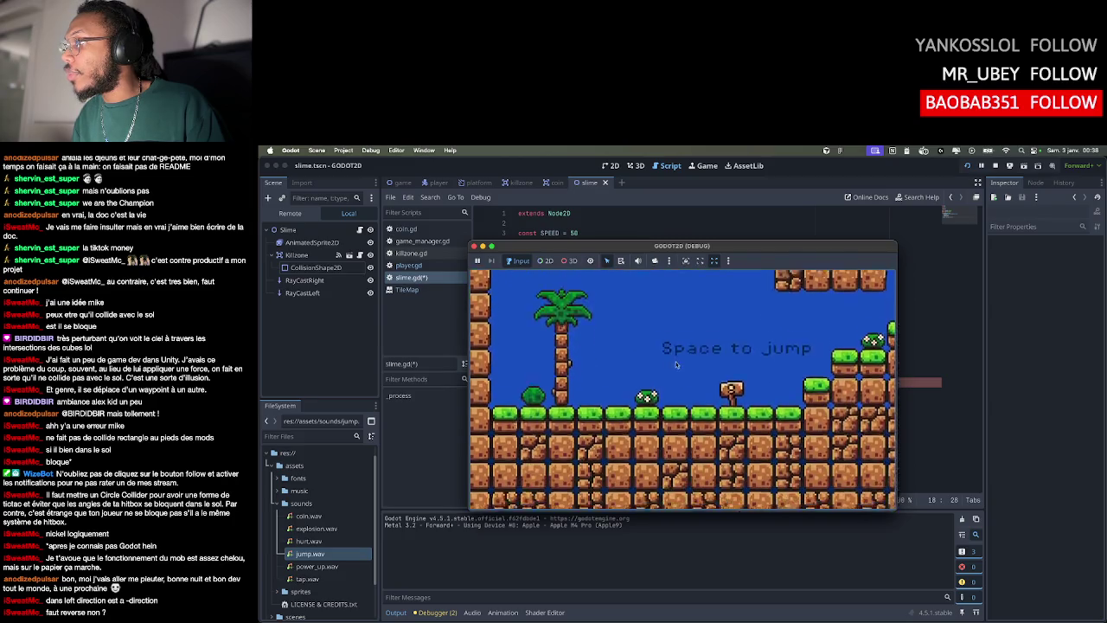
{"action": "left_click", "coordinate": [474, 246]}
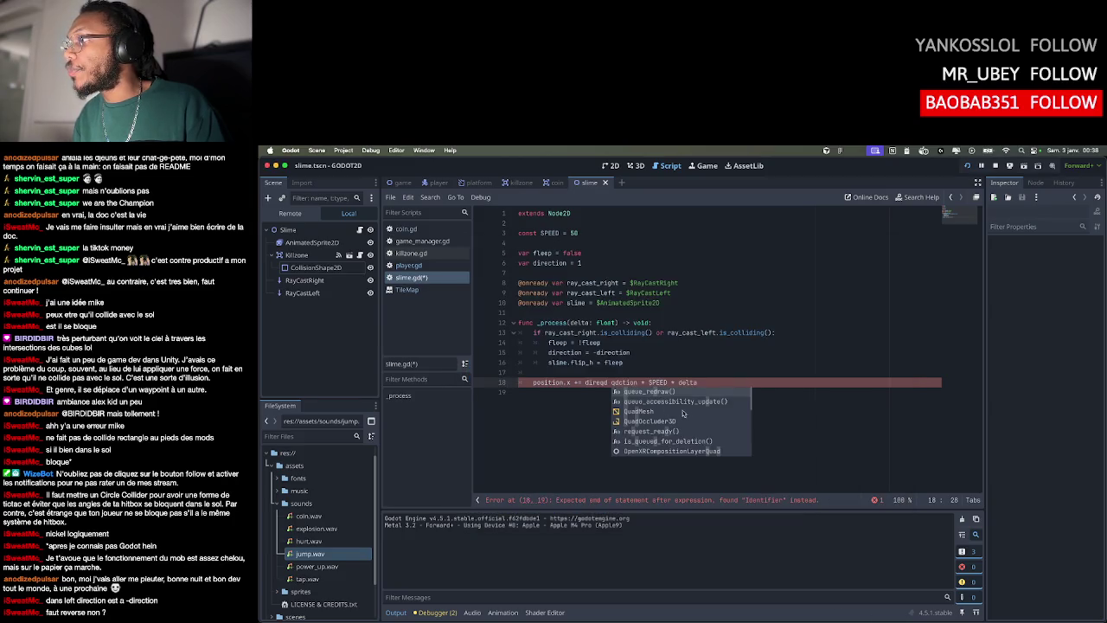
Undo the accidental move of the position.x statement into line 3
{"action": "left_click", "coordinate": [678, 352]}
{"action": "left_click", "coordinate": [687, 370]}
{"action": "left_click", "coordinate": [711, 383], "text": "shift"}
{"action": "left_click_drag", "start_coordinate": [622, 382], "coordinate": [542, 234]}
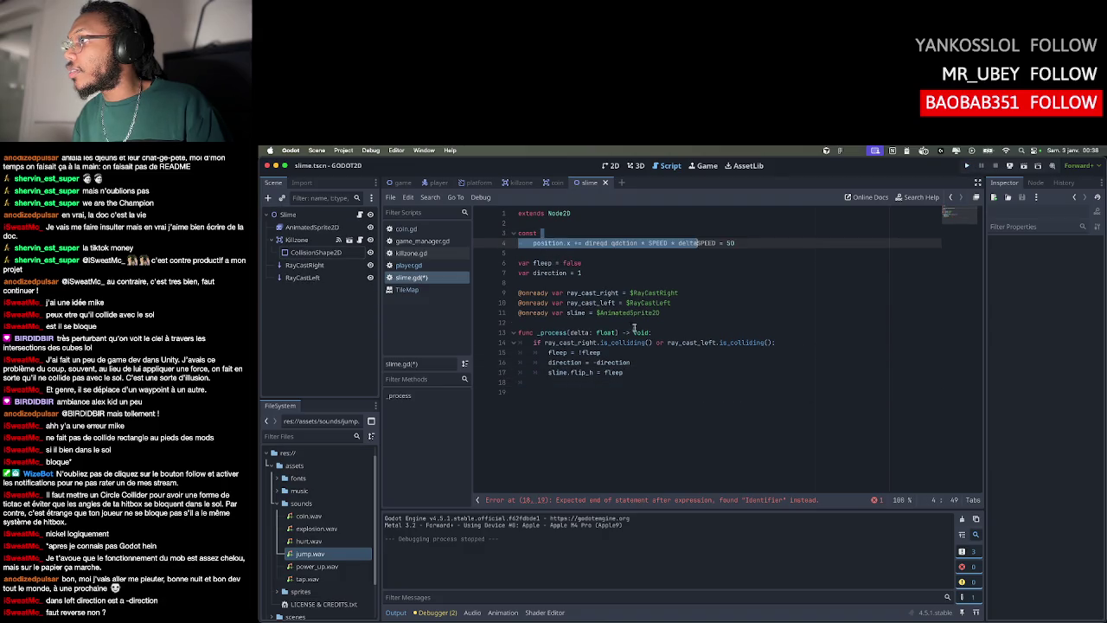
{"action": "key", "text": "super+z"}
Undo the garbled edit so line 18 reads position.x += direction * SPEED * delta
{"action": "left_click", "coordinate": [686, 343]}
{"action": "left_click", "coordinate": [700, 365]}
{"action": "left_click", "coordinate": [713, 387]}
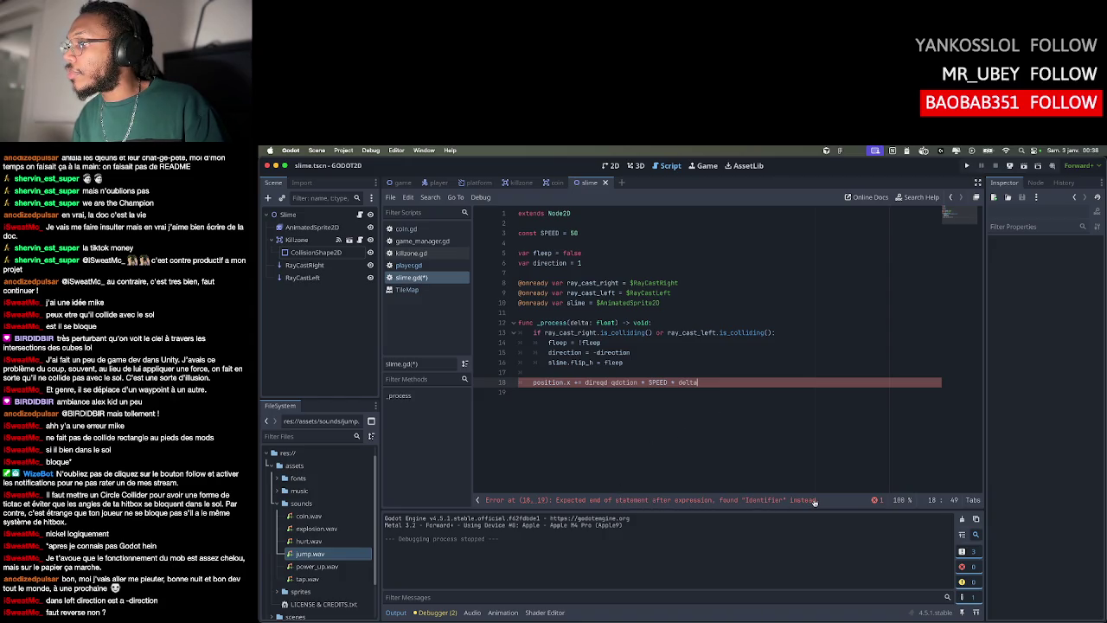
{"action": "left_click", "coordinate": [694, 430]}
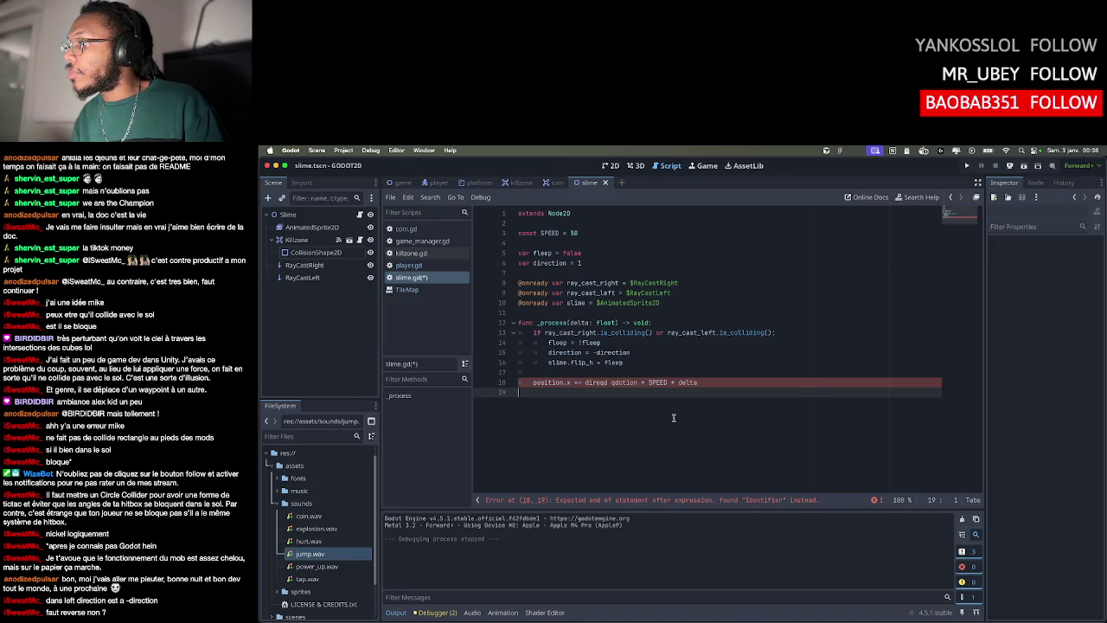
{"action": "left_click", "coordinate": [620, 383]}
{"action": "key", "text": "ctrl+z"}
{"action": "left_click", "coordinate": [632, 365]}
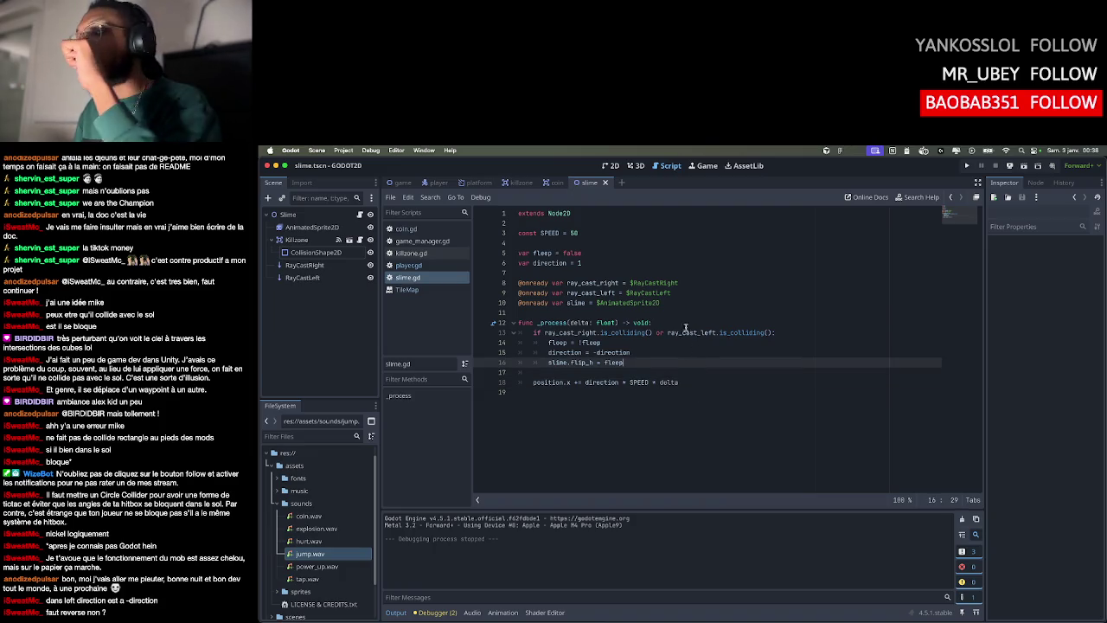
{"action": "left_click", "coordinate": [685, 322]}
{"action": "left_click", "coordinate": [686, 294]}
{"action": "left_click", "coordinate": [697, 262]}
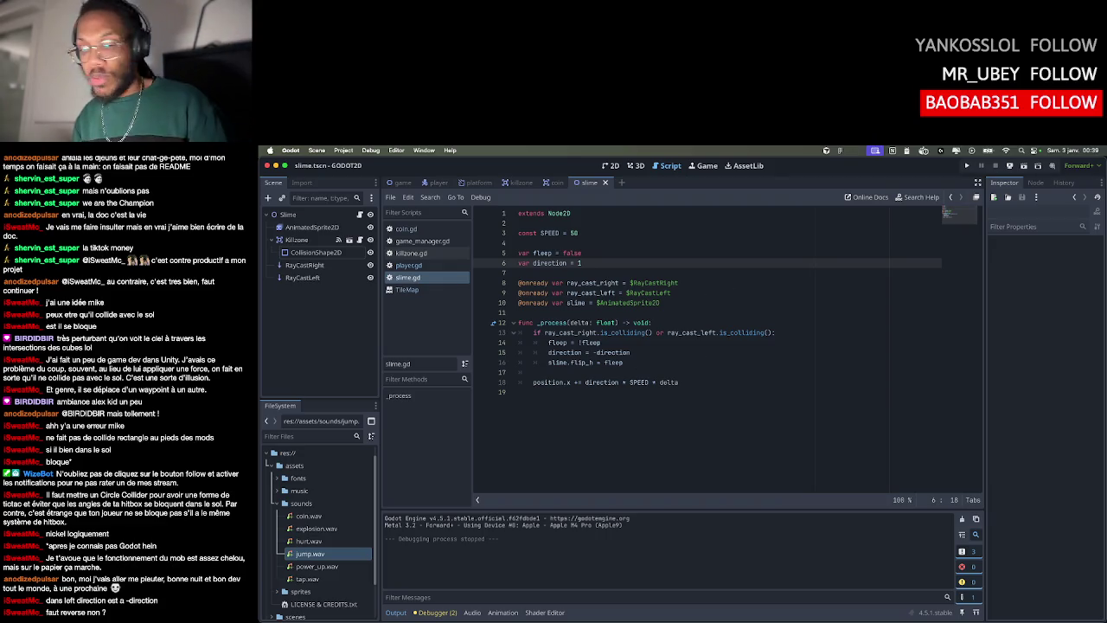
{"action": "key", "text": "super+Tab"}
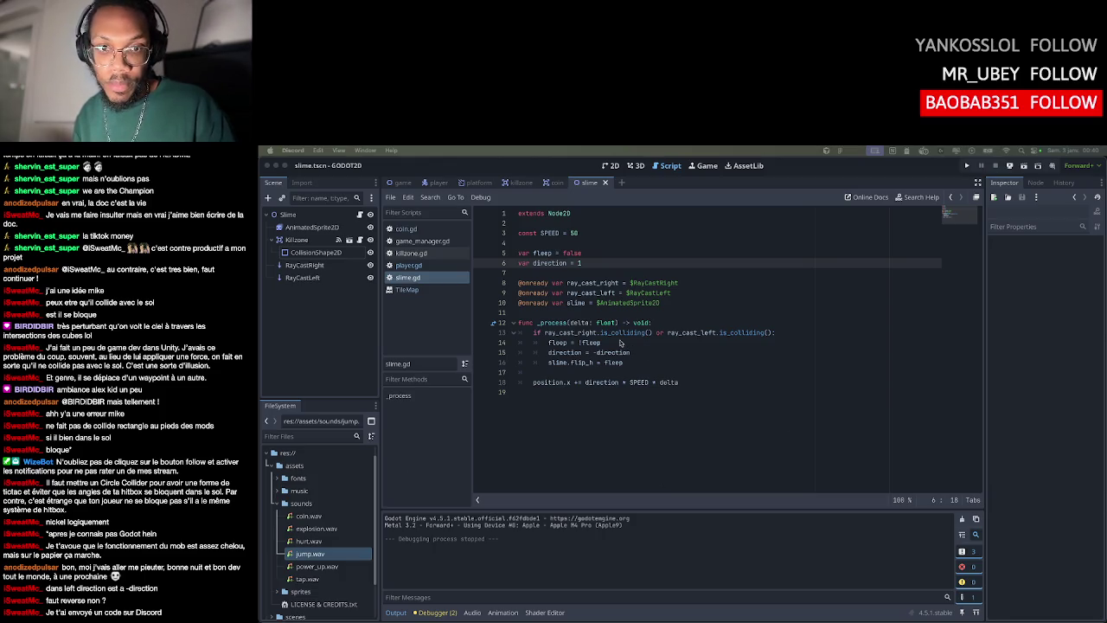
Wrap the right check as (direction == 1 and ray_cast_right.is_colliding()), stopping the test run
{"action": "left_click", "coordinate": [560, 333]}
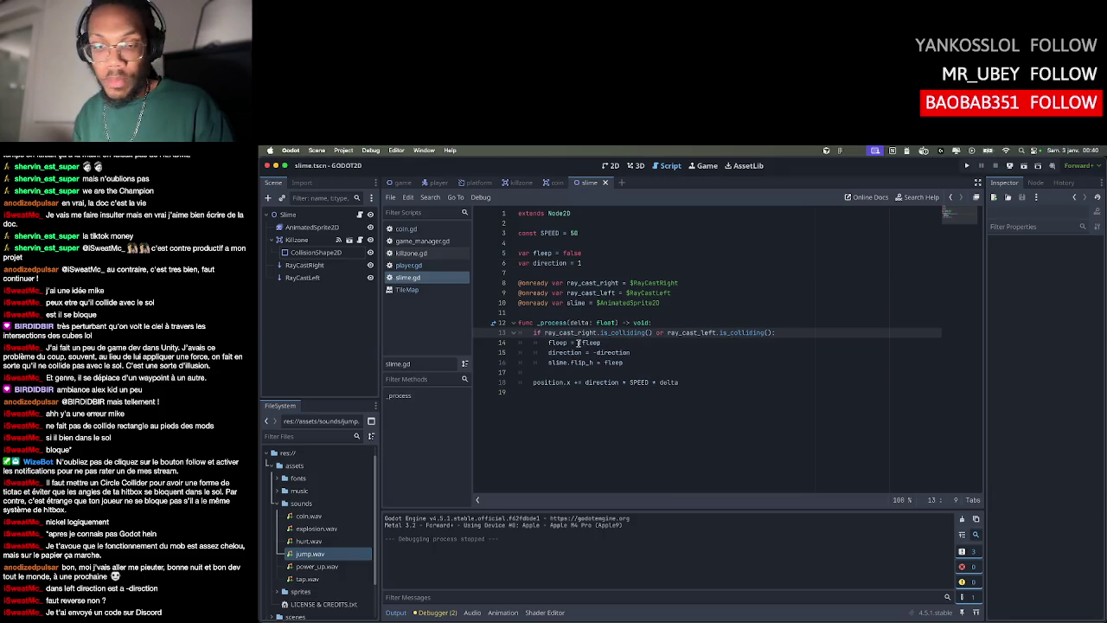
{"action": "type", "text": "("}
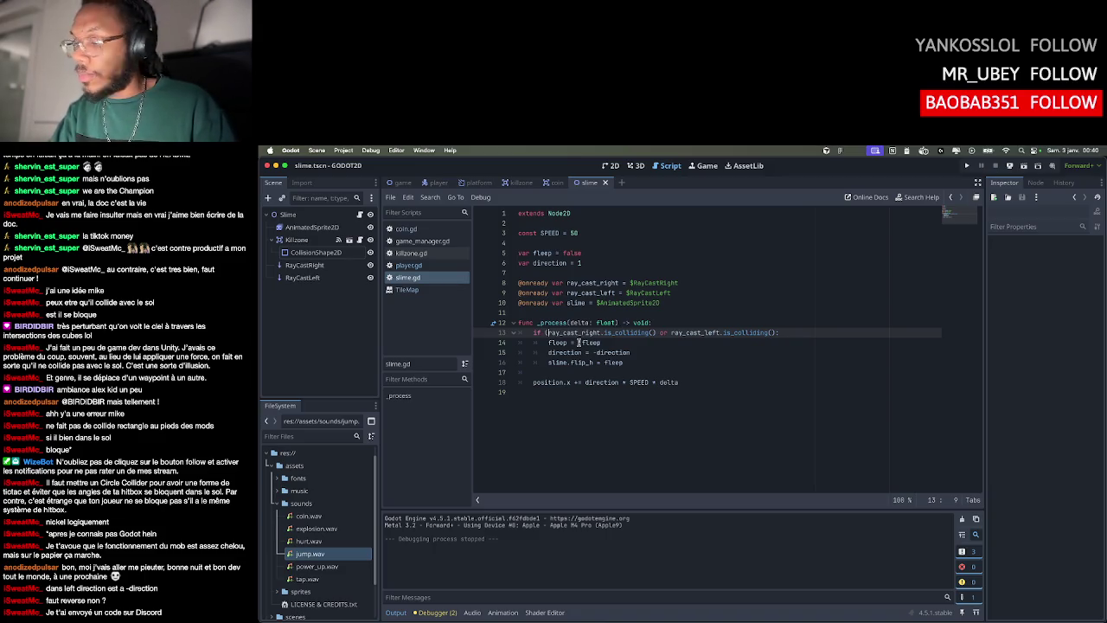
{"action": "key", "text": "super+b"}
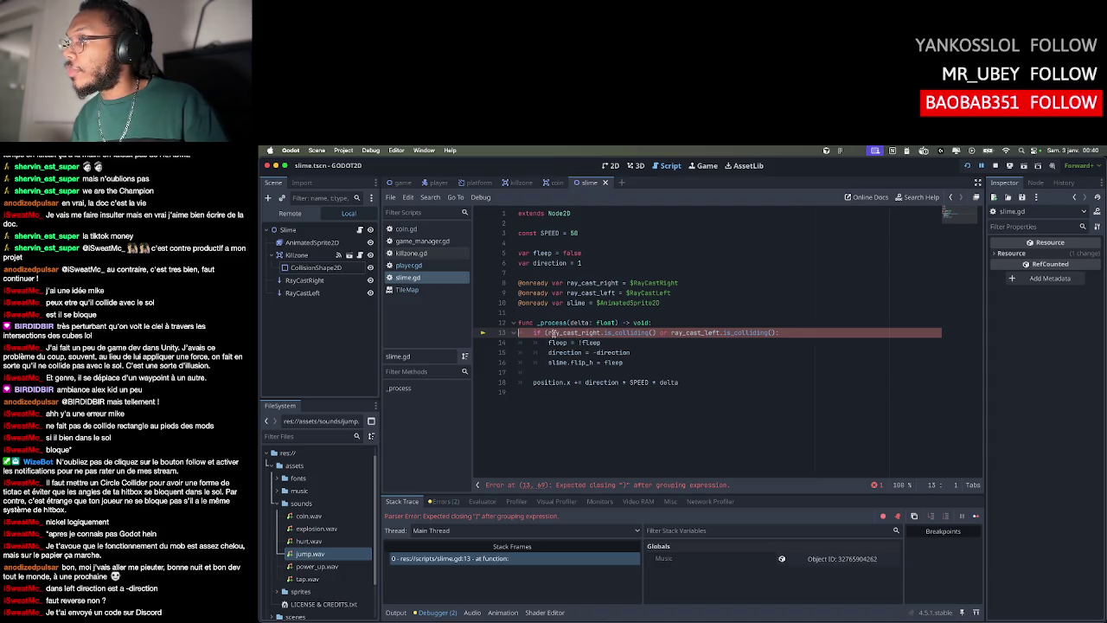
{"action": "type", "text": "direction == 1 and"}
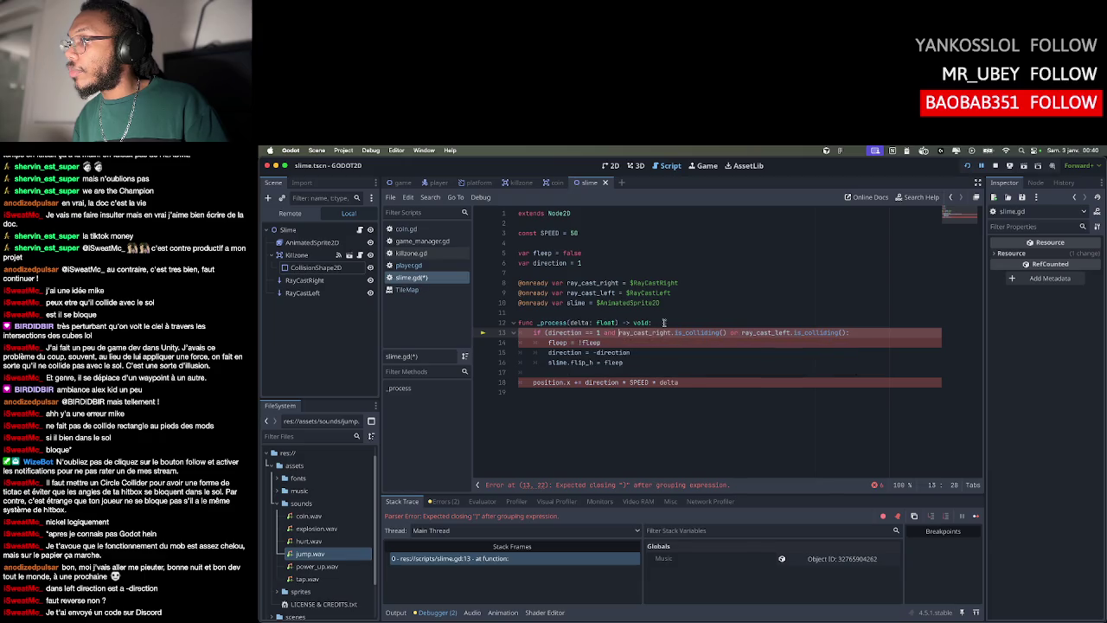
{"action": "left_click", "coordinate": [735, 374]}
{"action": "left_click", "coordinate": [725, 333]}
{"action": "type", "text": ")"}
{"action": "left_click", "coordinate": [996, 165]}
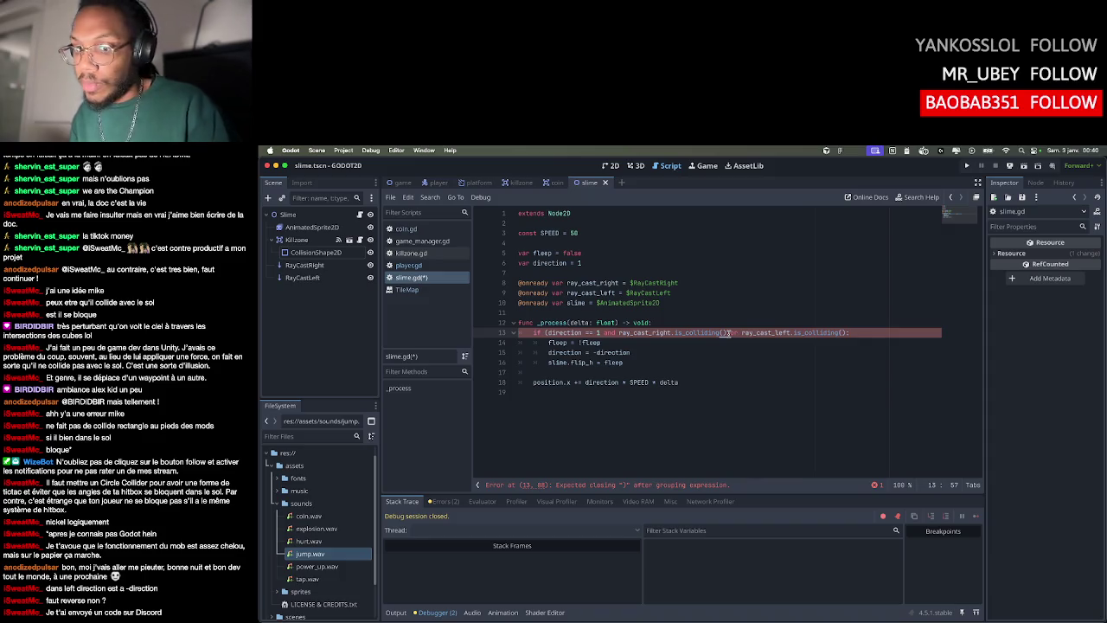
{"action": "type", "text": ")"}
Guard the left check as (direction == -1 and ray_cast_left.is_colliding())
{"action": "left_click", "coordinate": [743, 333]}
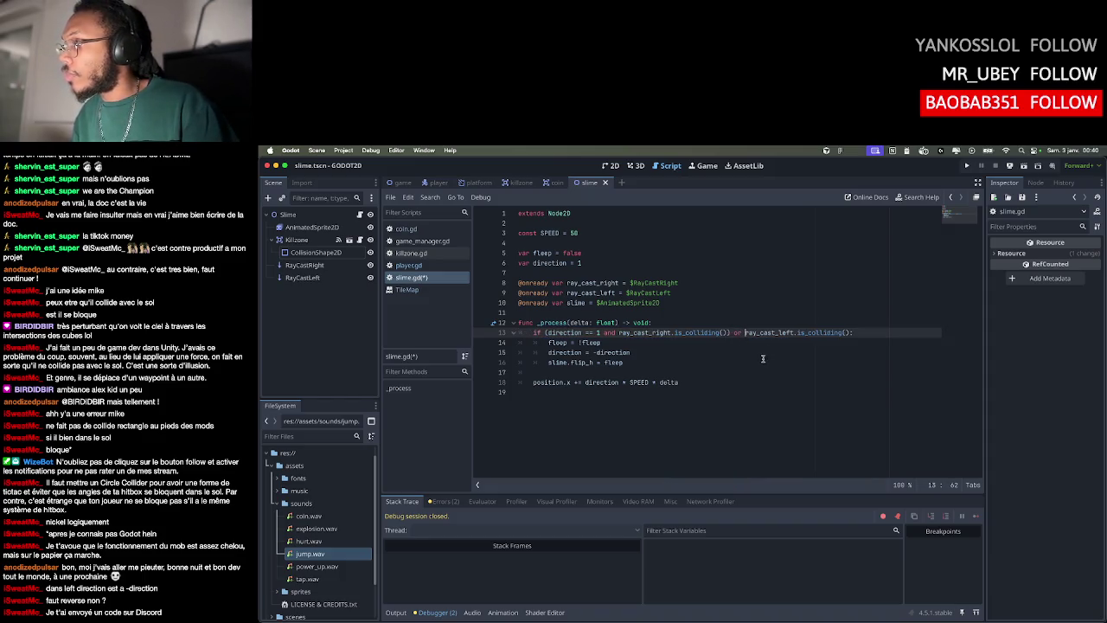
{"action": "type", "text": "("}
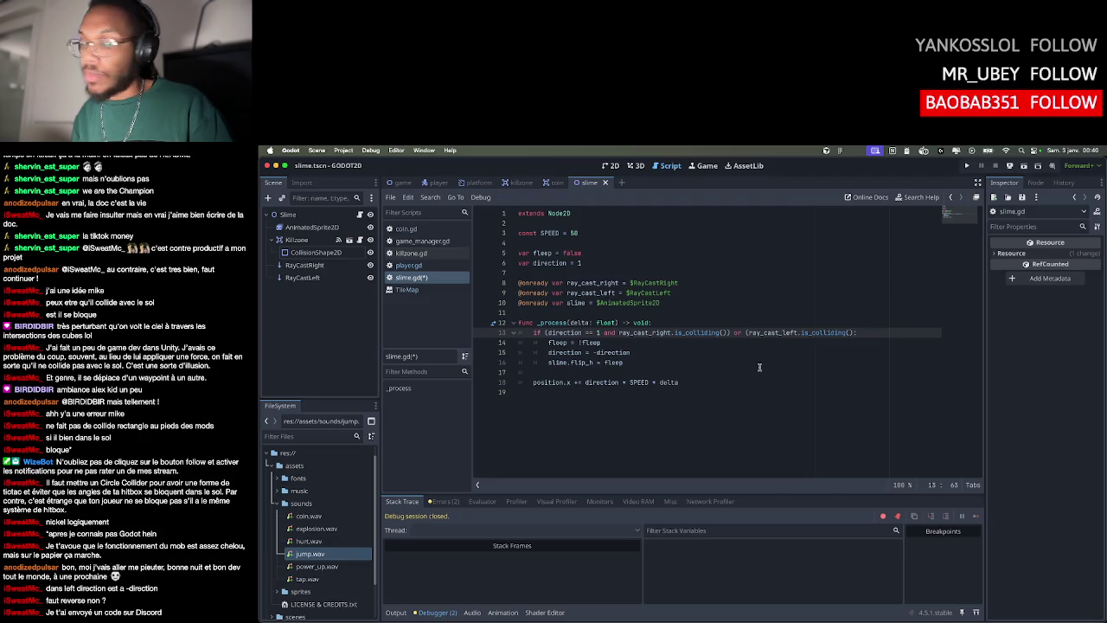
{"action": "type", "text": "direction == 1 and"}
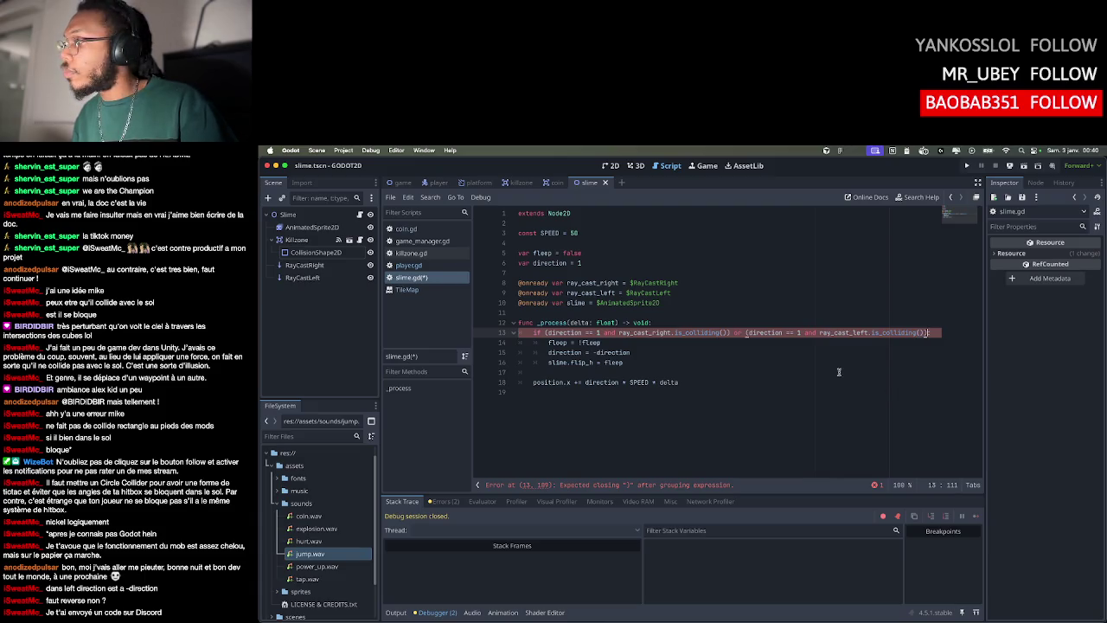
{"action": "left_click", "coordinate": [806, 367]}
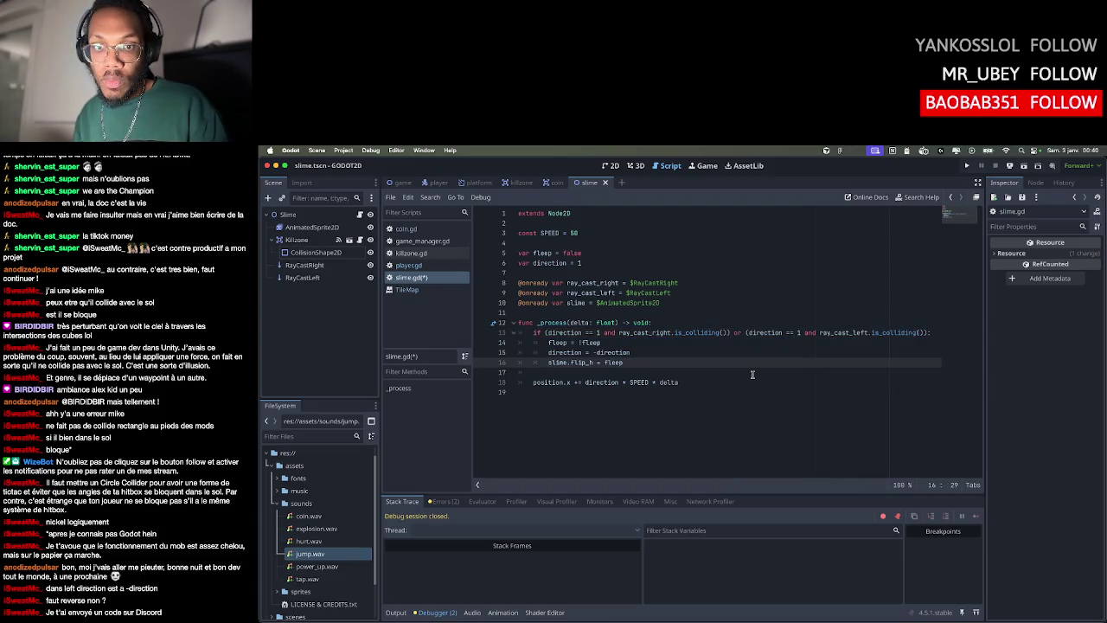
{"action": "left_click", "coordinate": [798, 335]}
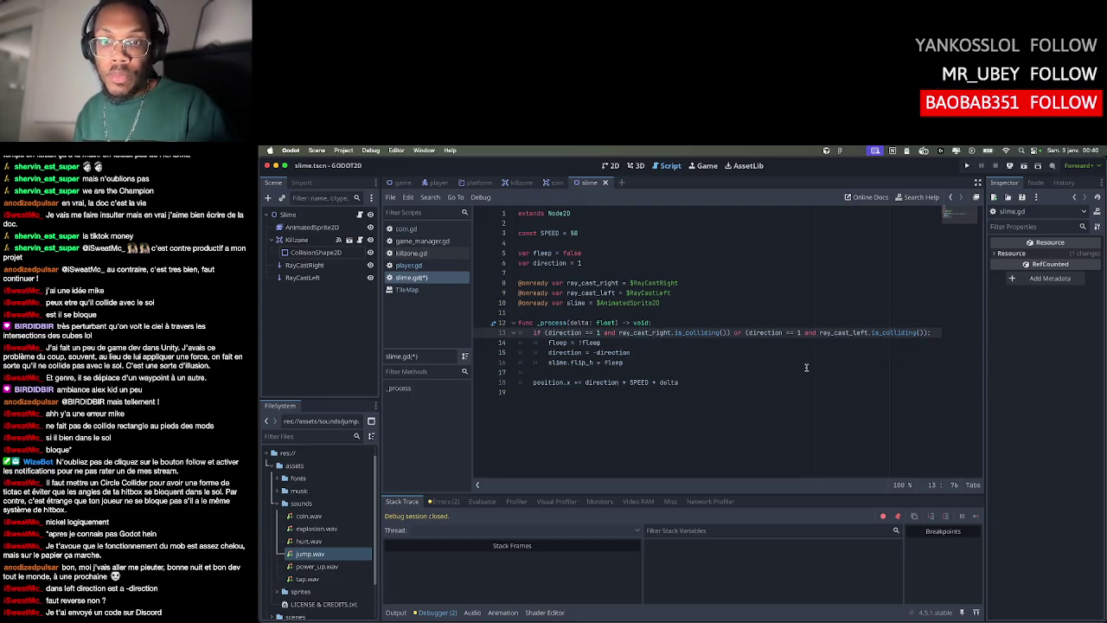
{"action": "type", "text": "-"}
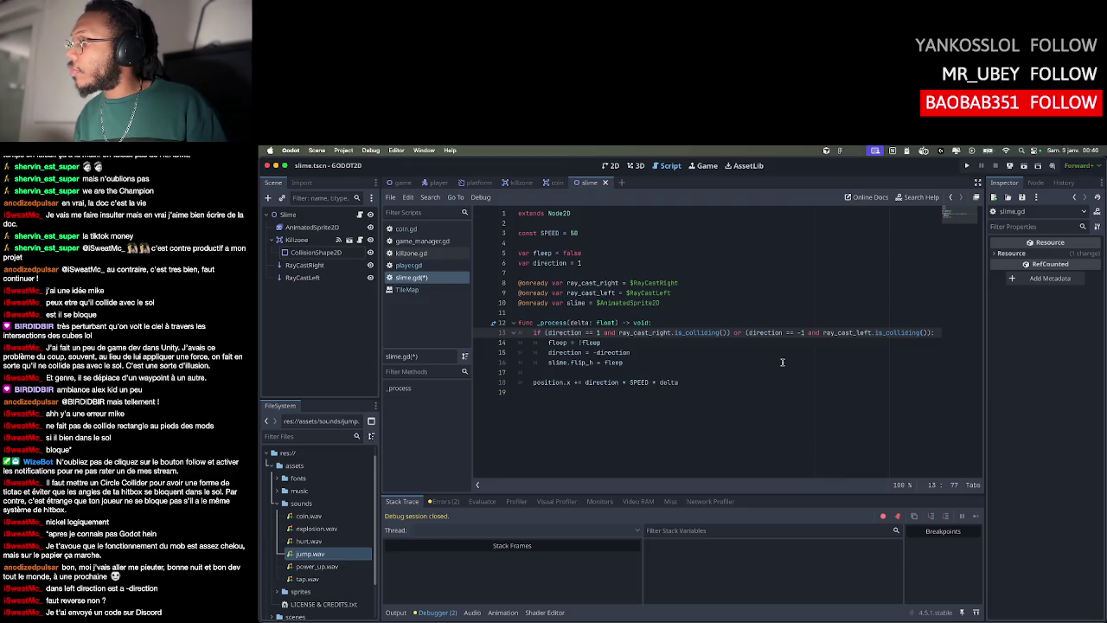
{"action": "left_click", "coordinate": [784, 362]}
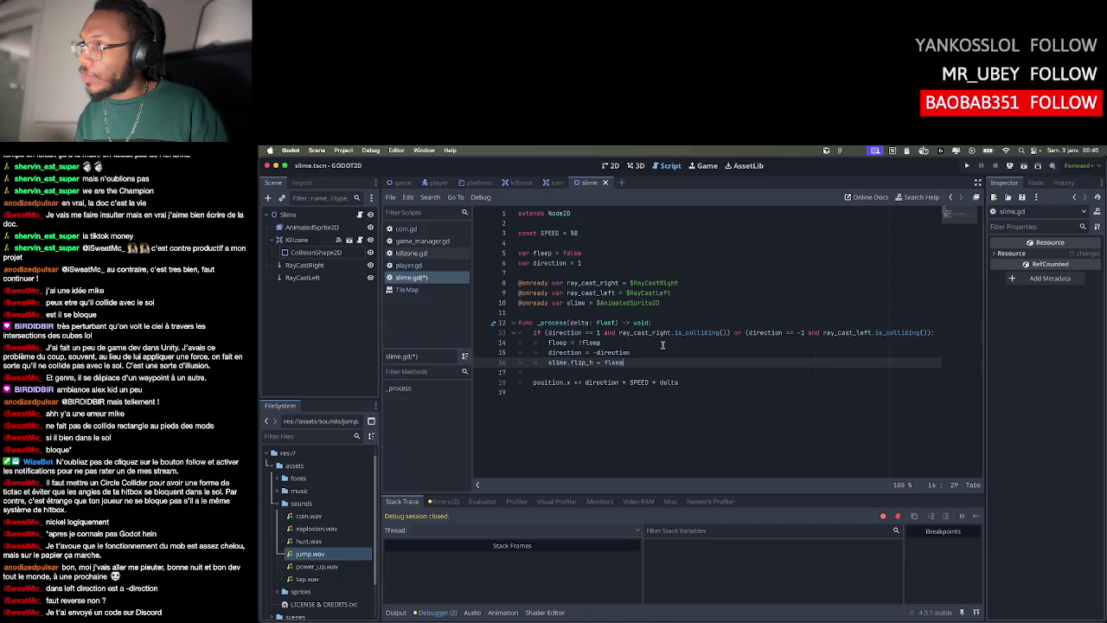
Replace the fleep toggle and reversal with direction += -1 on line 14
{"action": "left_click_drag", "start_coordinate": [622, 342], "coordinate": [542, 343]}
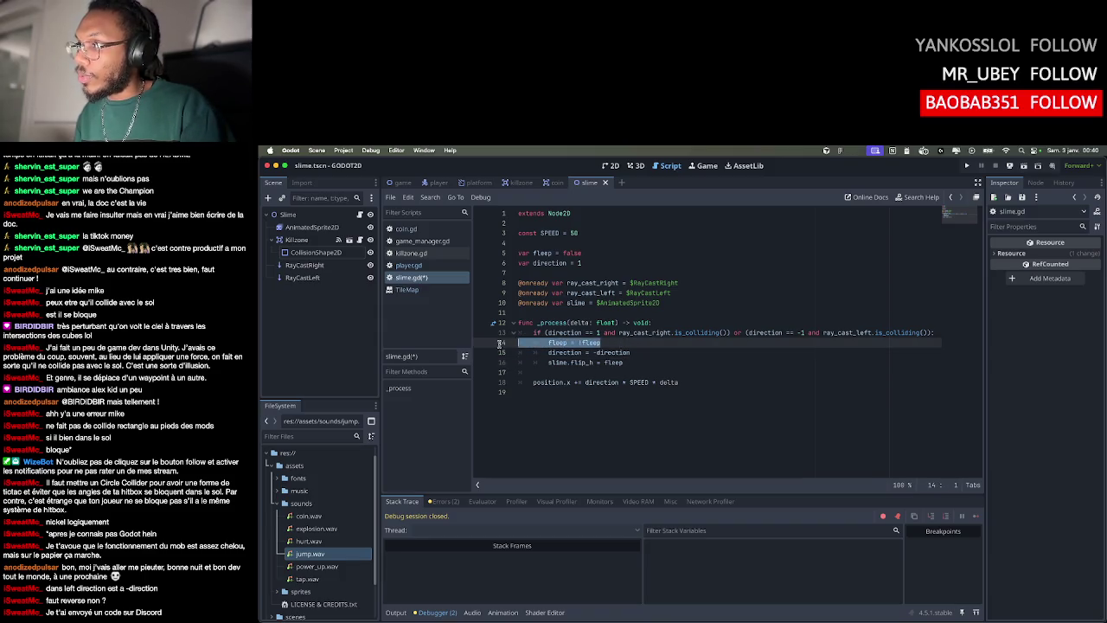
{"action": "key", "text": "BackSpace"}
{"action": "key", "text": "BackSpace"}
{"action": "key", "text": "BackSpace"}
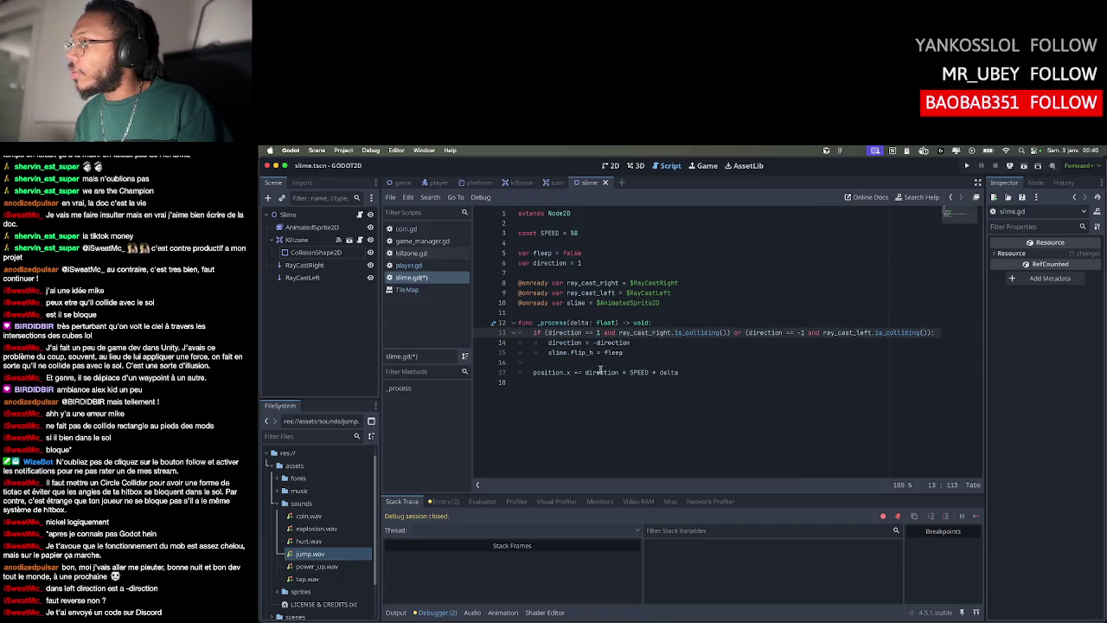
{"action": "left_click", "coordinate": [643, 346]}
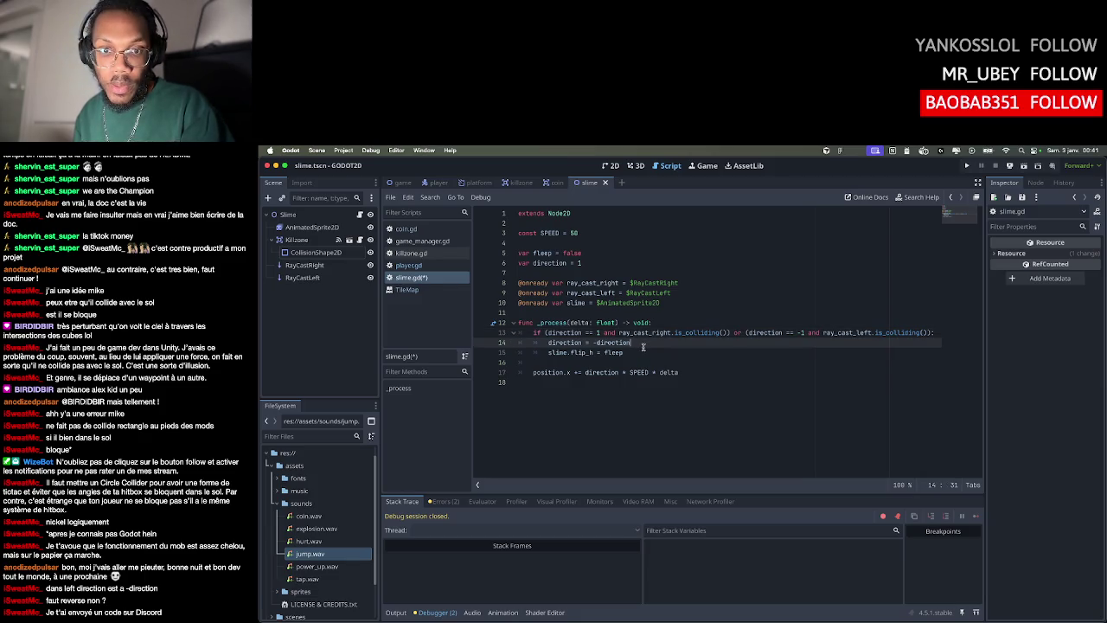
{"action": "type", "text": "-"}
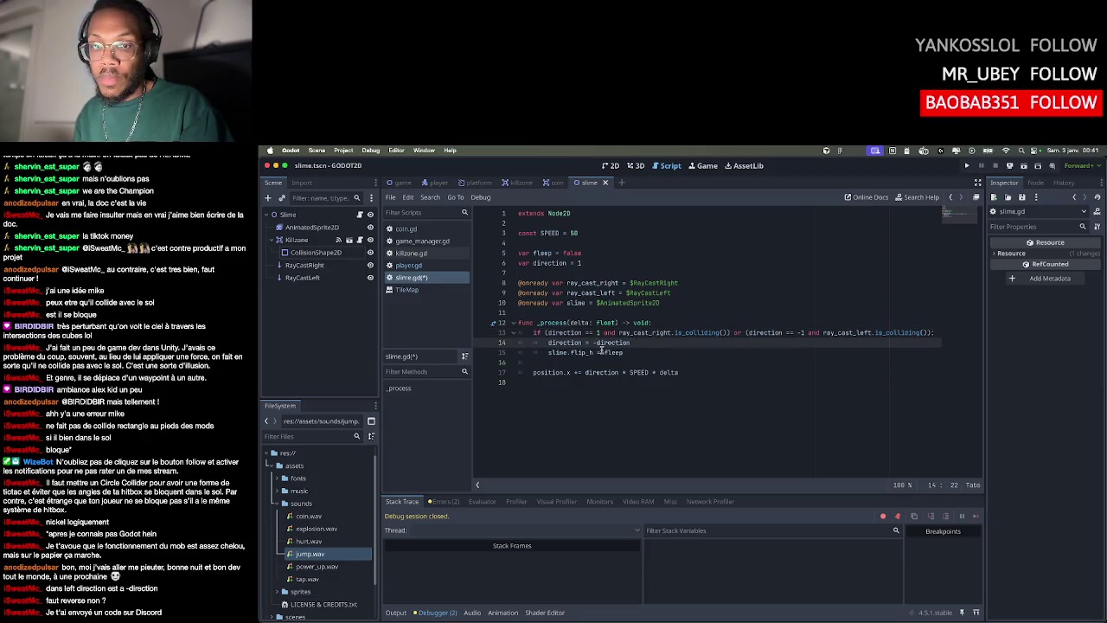
{"action": "left_click_drag", "start_coordinate": [632, 342], "coordinate": [596, 342]}
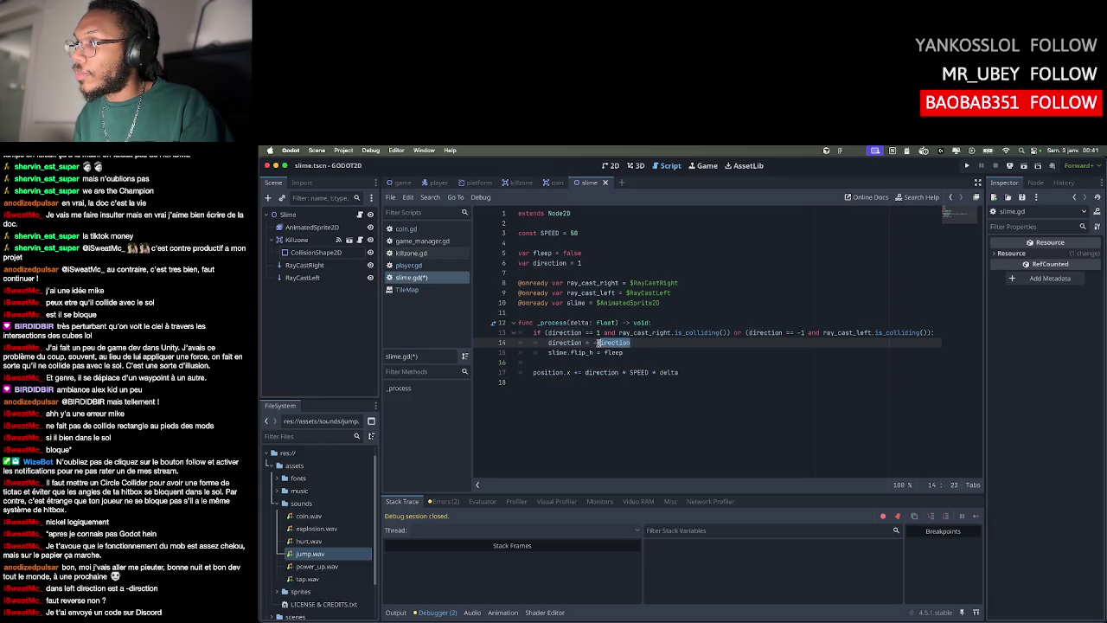
{"action": "type", "text": "1"}
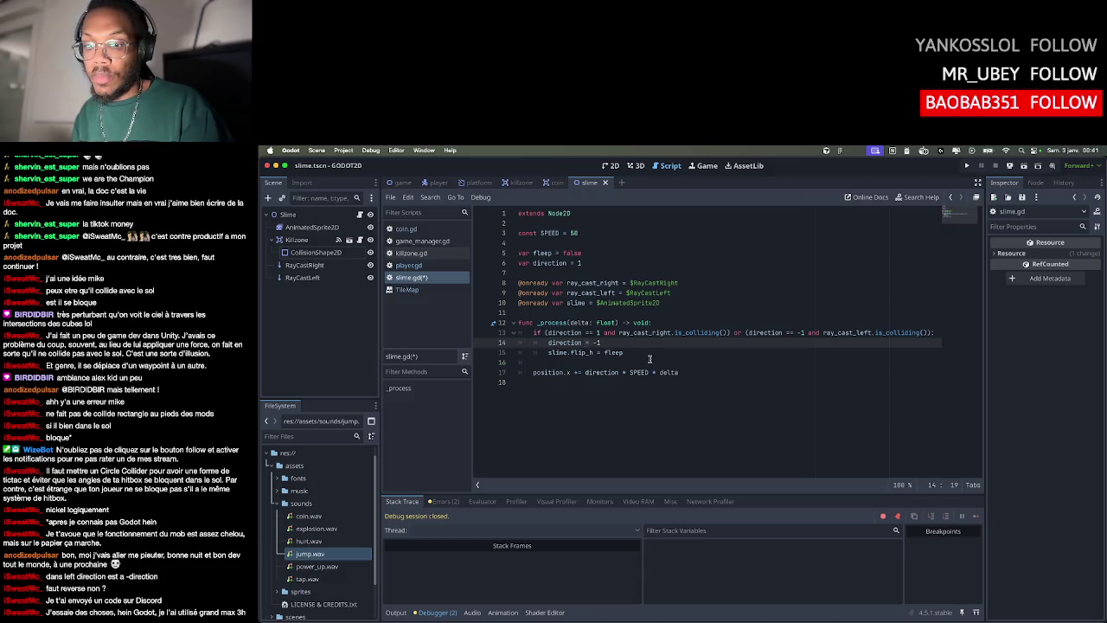
{"action": "type", "text": "+"}
Set flip_h from (direction == -1) instead of fleep, then launch the game
{"action": "left_click", "coordinate": [641, 353]}
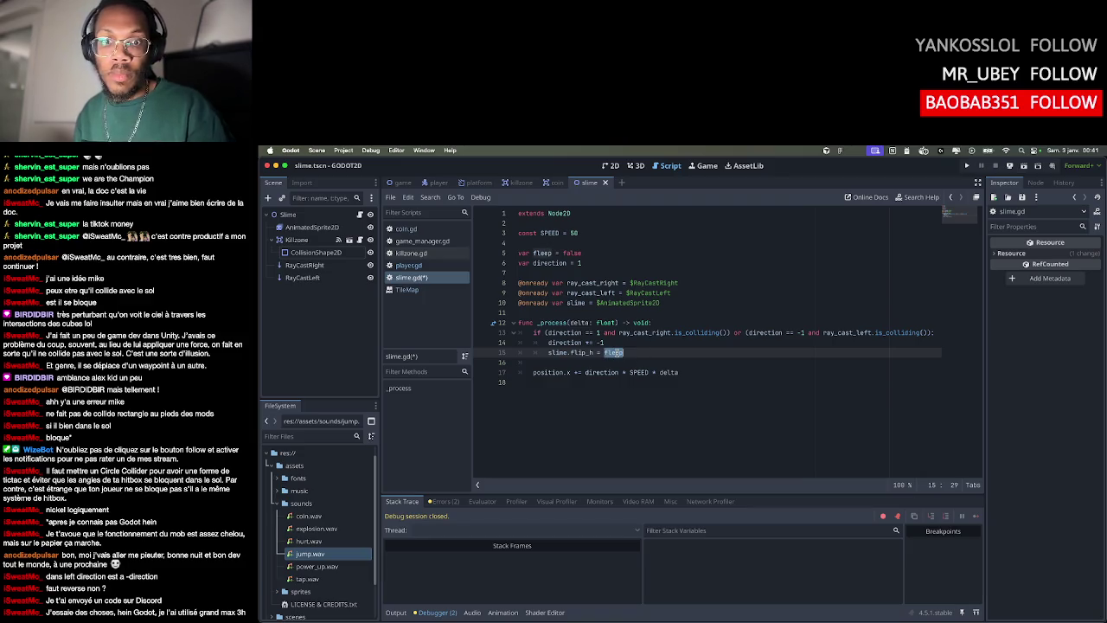
{"action": "key", "text": "BackSpace"}
{"action": "key", "text": "BackSpace"}
{"action": "key", "text": "BackSpace"}
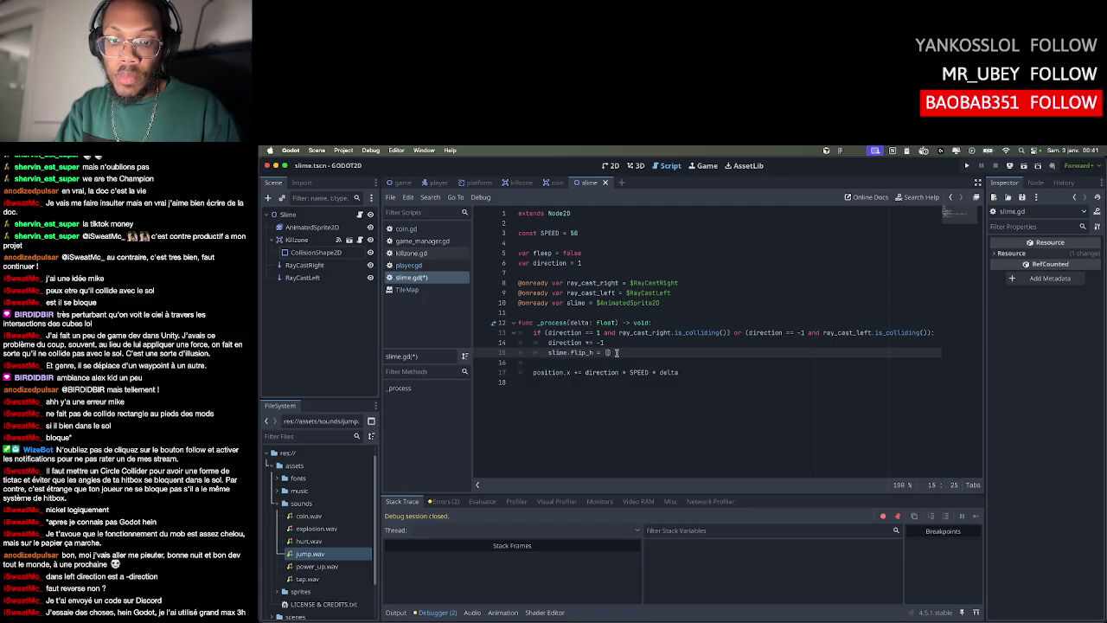
{"action": "type", "text": "directio"}
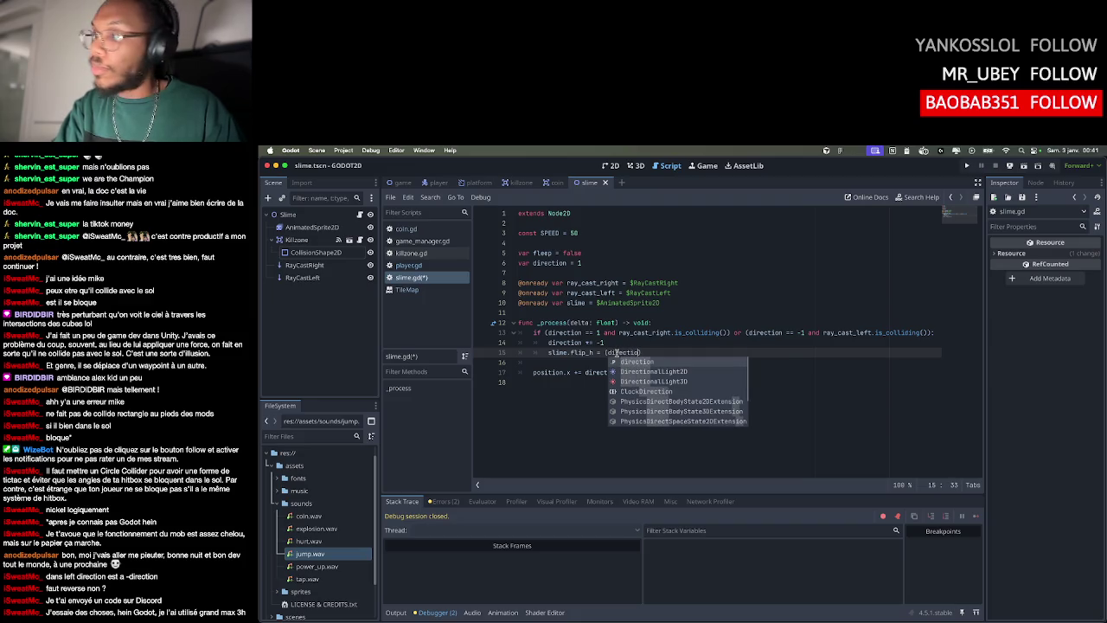
{"action": "type", "text": "n"}
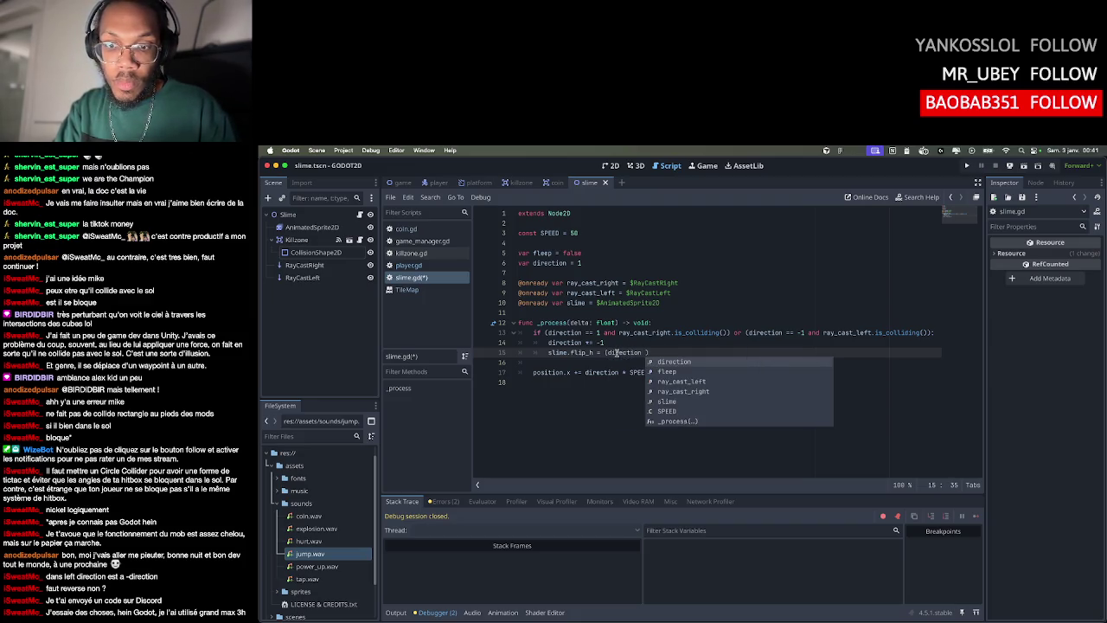
{"action": "type", "text": " == -1"}
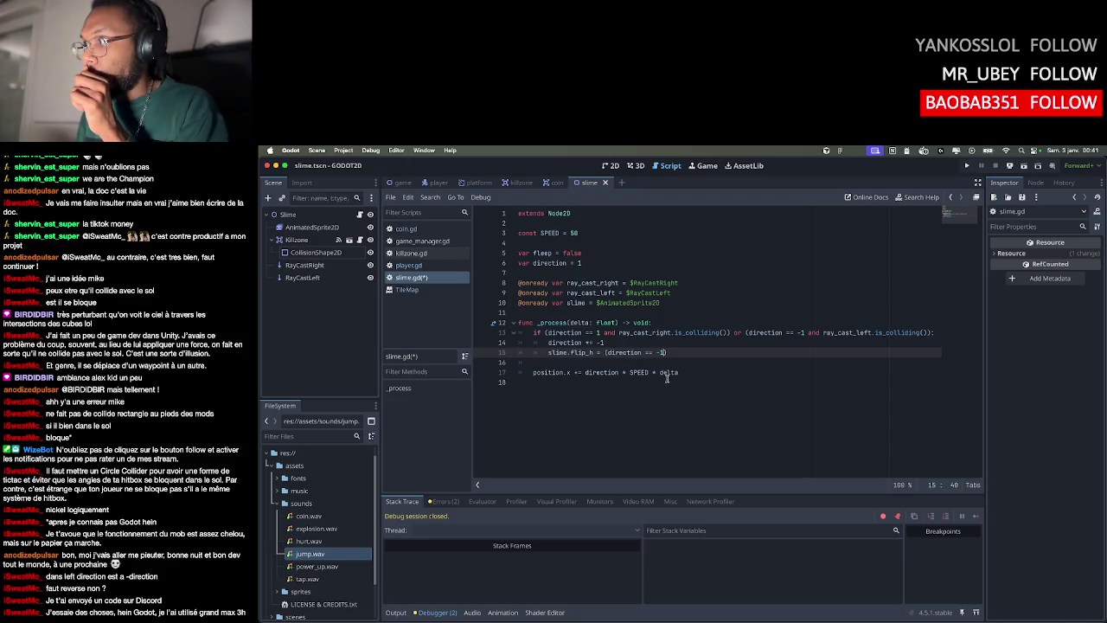
{"action": "left_click", "coordinate": [690, 374]}
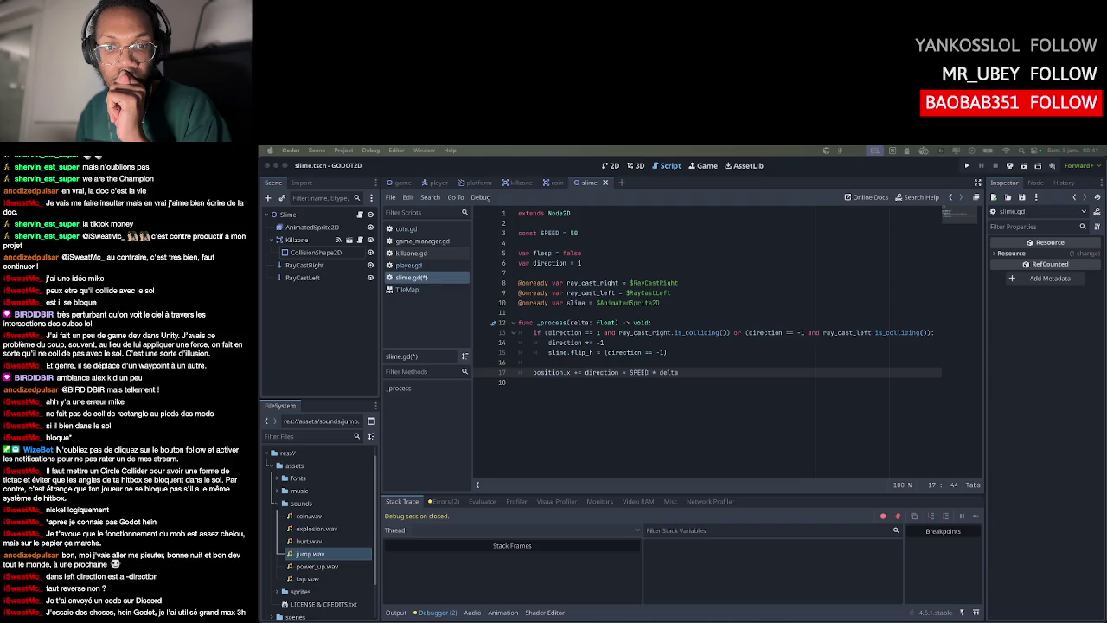
{"action": "left_click", "coordinate": [420, 423]}
{"action": "left_click", "coordinate": [967, 165]}
Move the knight right with a jump, back left toward Friendly ?, then quit the game
{"action": "key", "text": "Right"}
{"action": "key", "text": "space"}
{"action": "key", "text": "Left"}
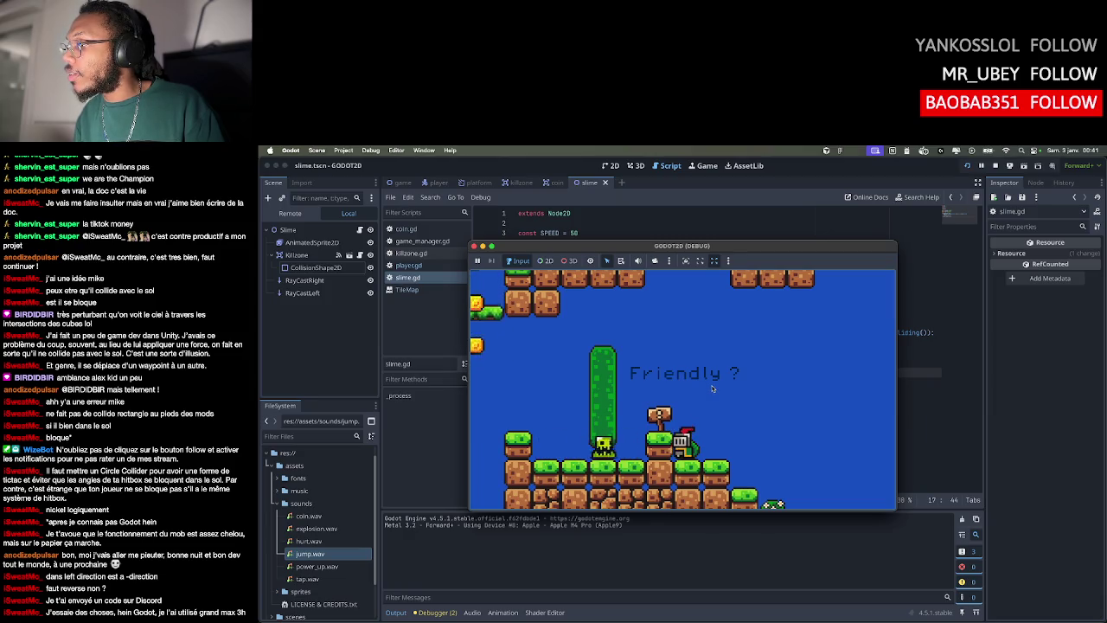
{"action": "key", "text": "super+q"}
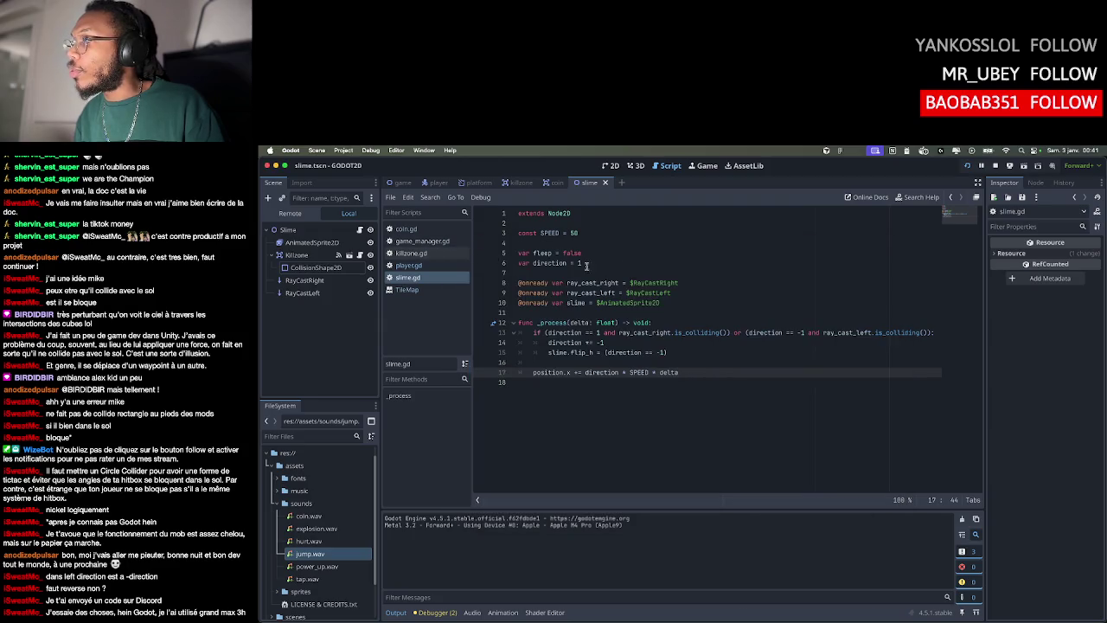
Inspect the direction == 1 and -1 comparisons in the line 13 wall check
{"action": "left_click", "coordinate": [685, 362]}
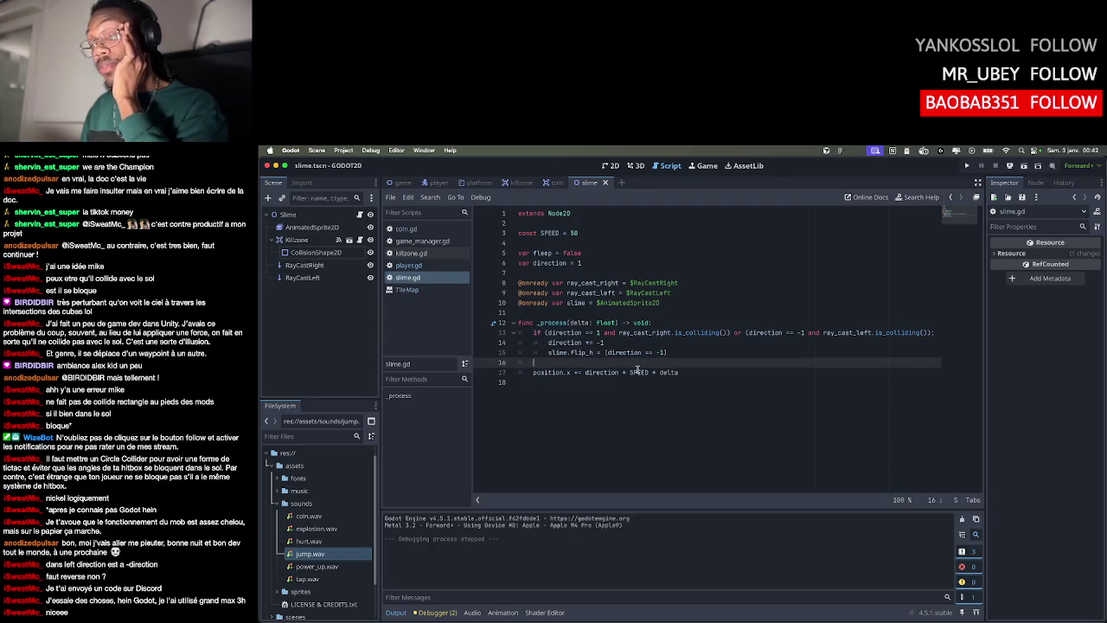
{"action": "mouse_move", "coordinate": [660, 373]}
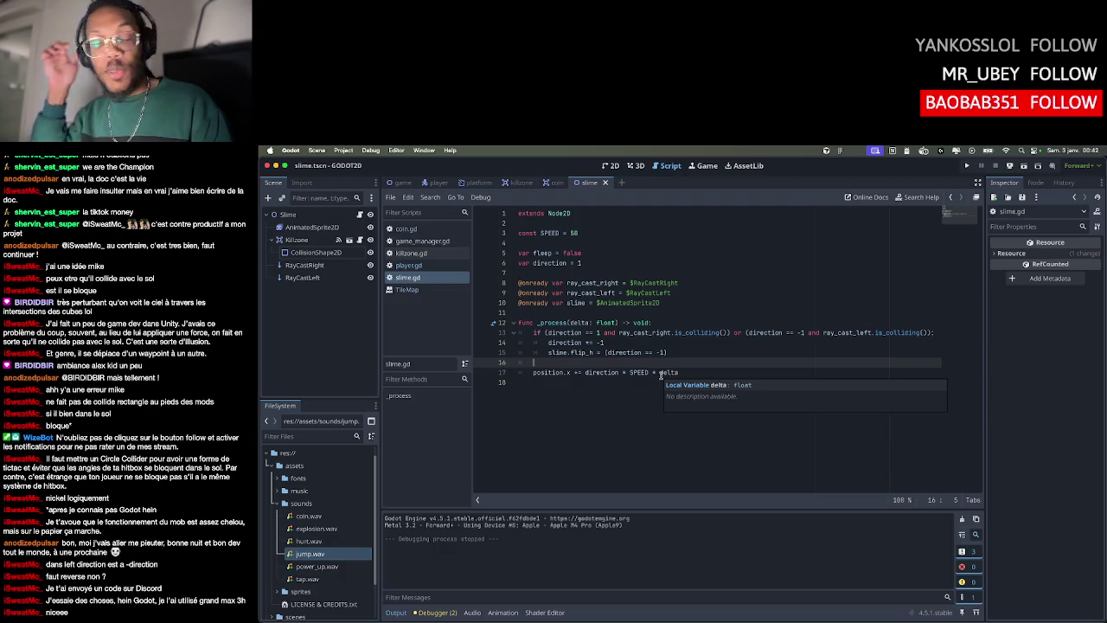
{"action": "left_click", "coordinate": [701, 338]}
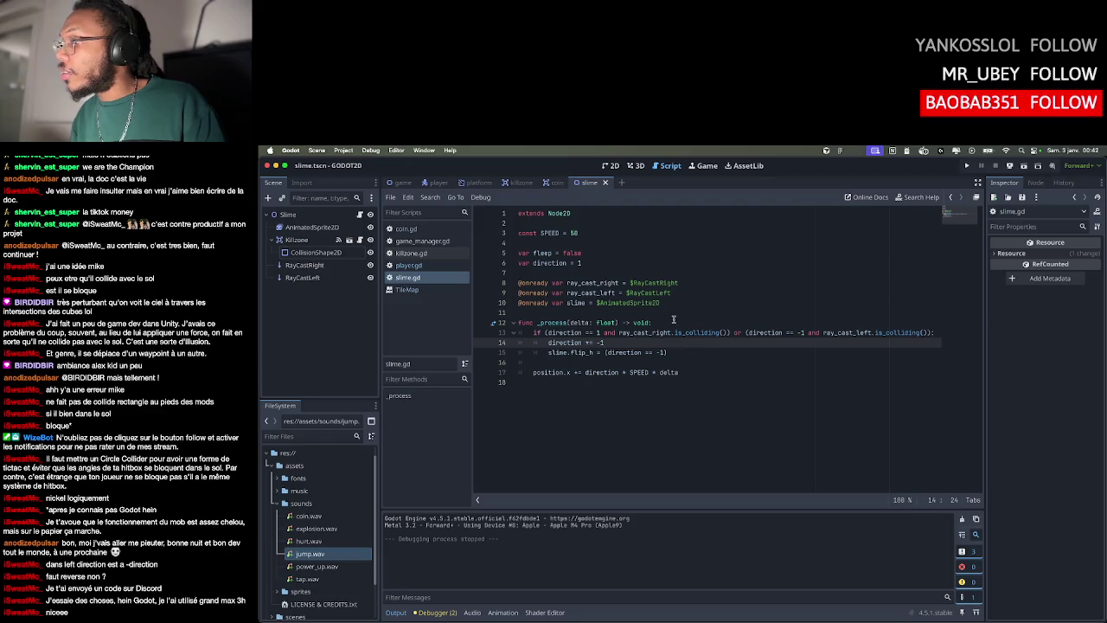
{"action": "left_click", "coordinate": [599, 334]}
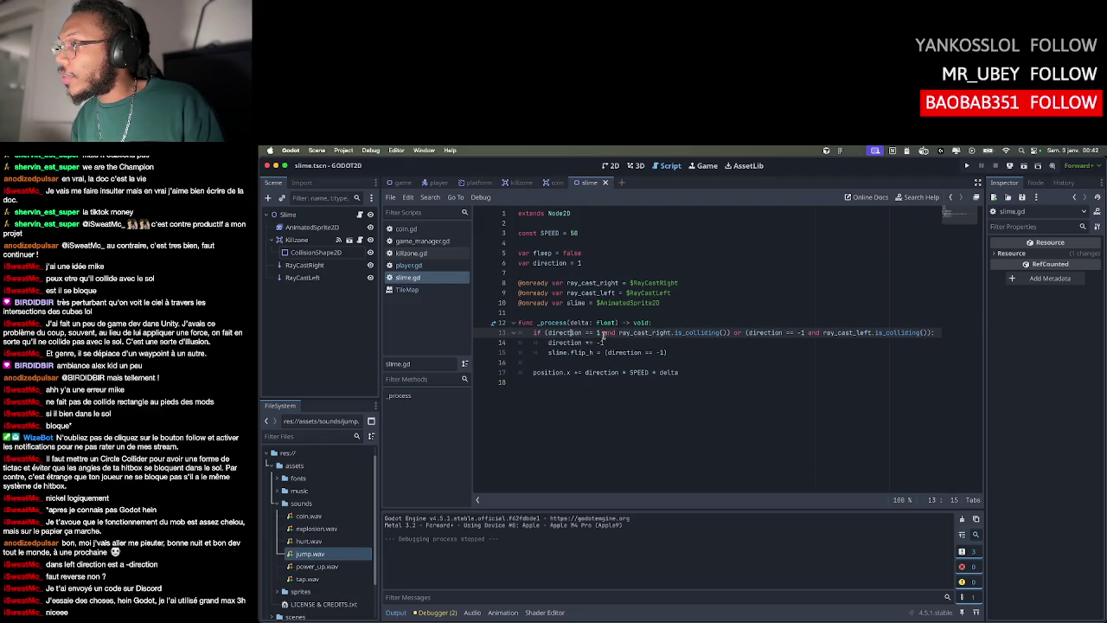
{"action": "left_click_drag", "start_coordinate": [605, 333], "coordinate": [544, 333]}
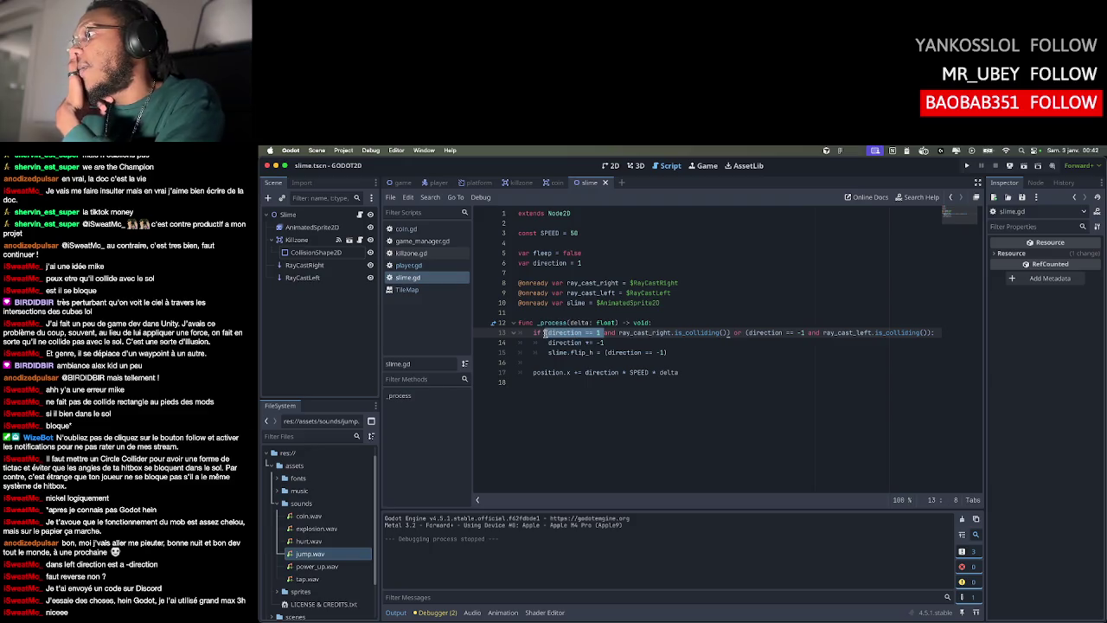
{"action": "left_click", "coordinate": [681, 346]}
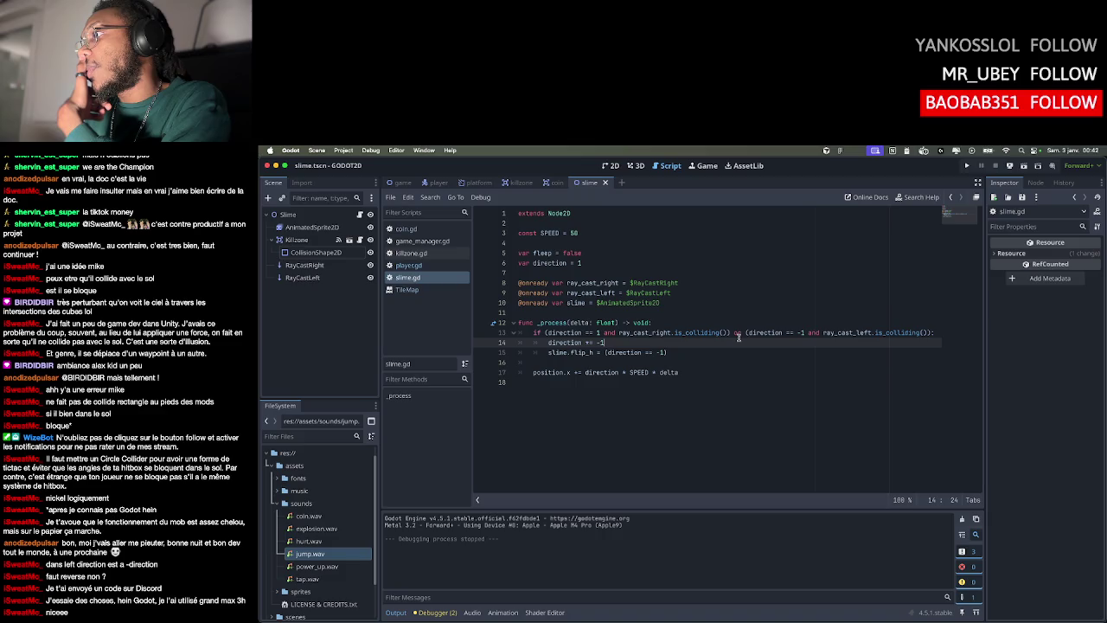
{"action": "left_click", "coordinate": [546, 263]}
{"action": "left_click", "coordinate": [716, 325]}
{"action": "left_click_drag", "start_coordinate": [596, 332], "coordinate": [549, 333]}
{"action": "mouse_move", "coordinate": [797, 333]}
{"action": "left_mouse_down"}
{"action": "mouse_move", "coordinate": [835, 315]}
{"action": "mouse_move", "coordinate": [794, 329]}
{"action": "mouse_move", "coordinate": [818, 332]}
{"action": "left_mouse_up"}
{"action": "left_click_drag", "start_coordinate": [583, 332], "coordinate": [612, 333]}
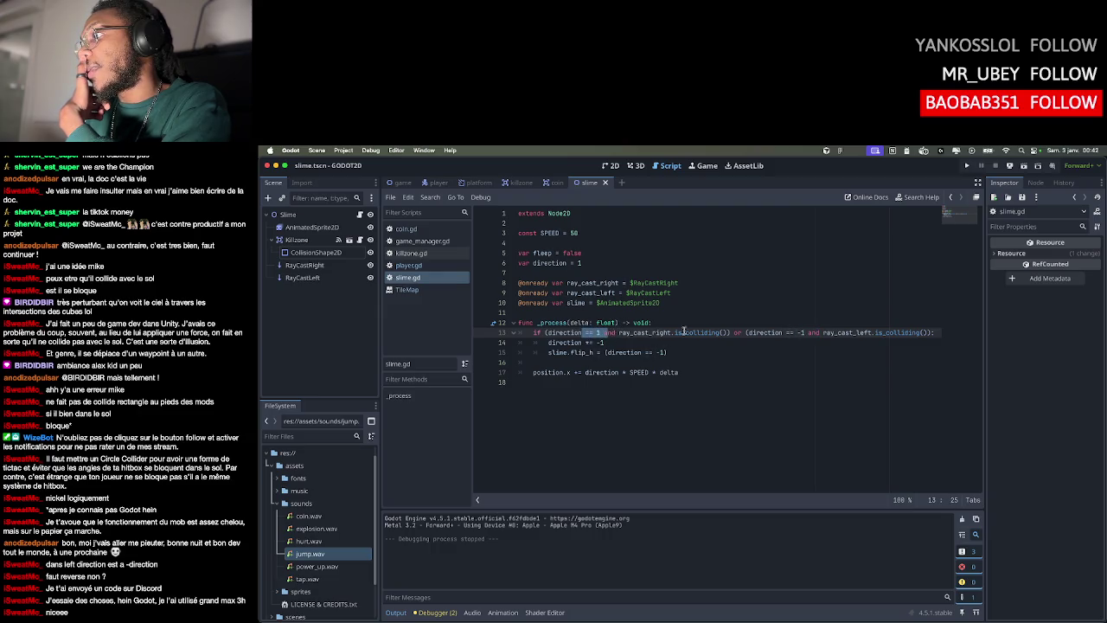
{"action": "left_click", "coordinate": [547, 332]}
Review the full wall condition, direction += -1 and flip_h expression, then relaunch the game
{"action": "left_click_drag", "start_coordinate": [547, 333], "coordinate": [930, 332]}
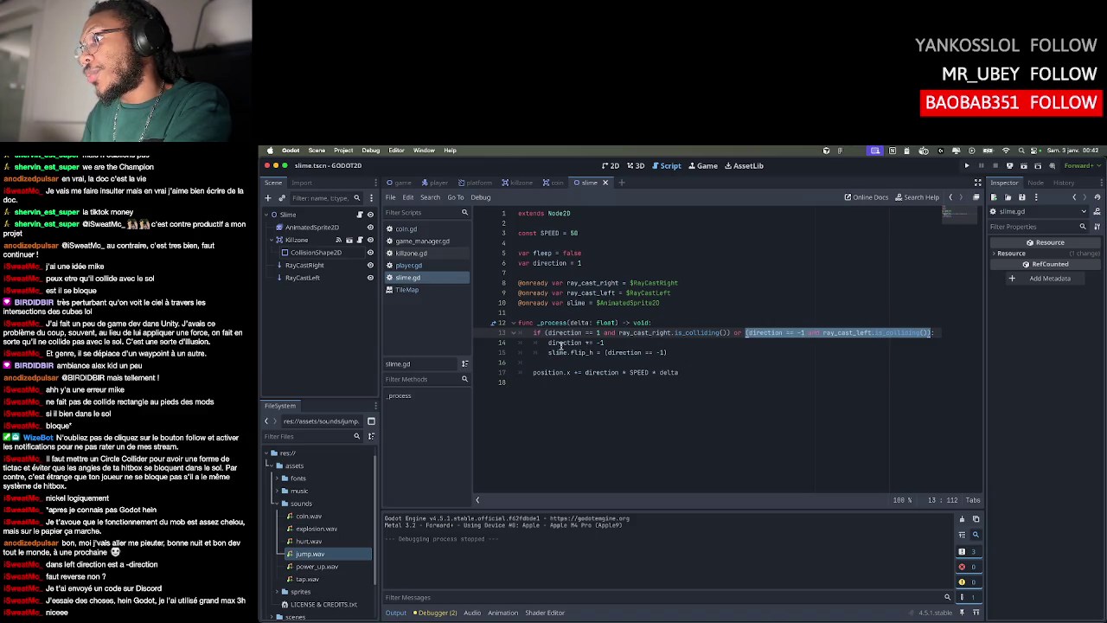
{"action": "left_click_drag", "start_coordinate": [548, 343], "coordinate": [600, 343]}
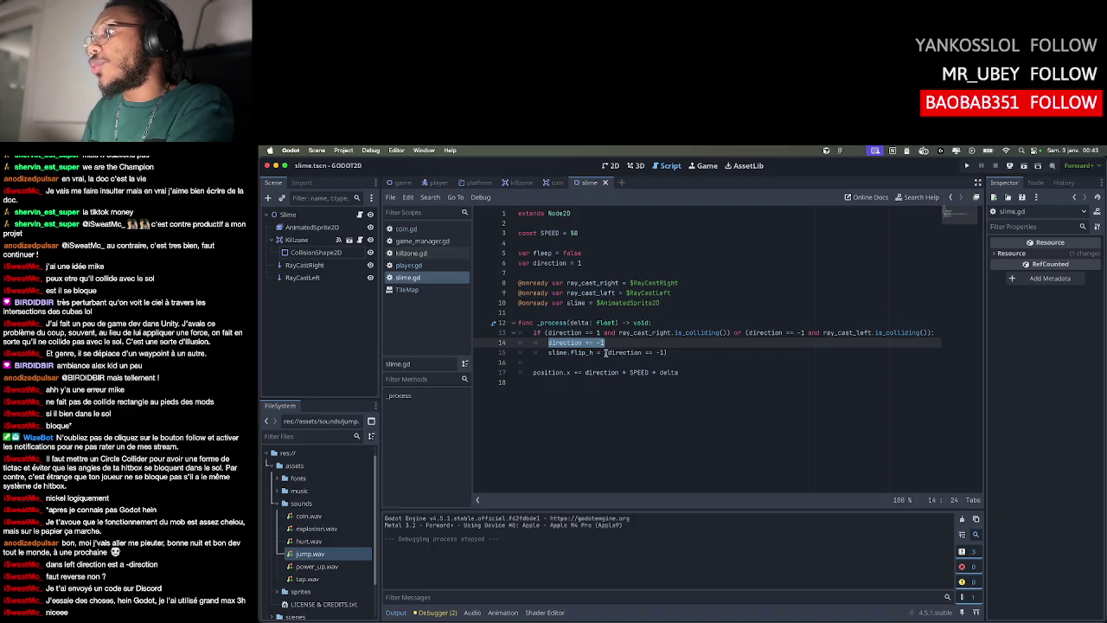
{"action": "left_click_drag", "start_coordinate": [550, 352], "coordinate": [672, 353]}
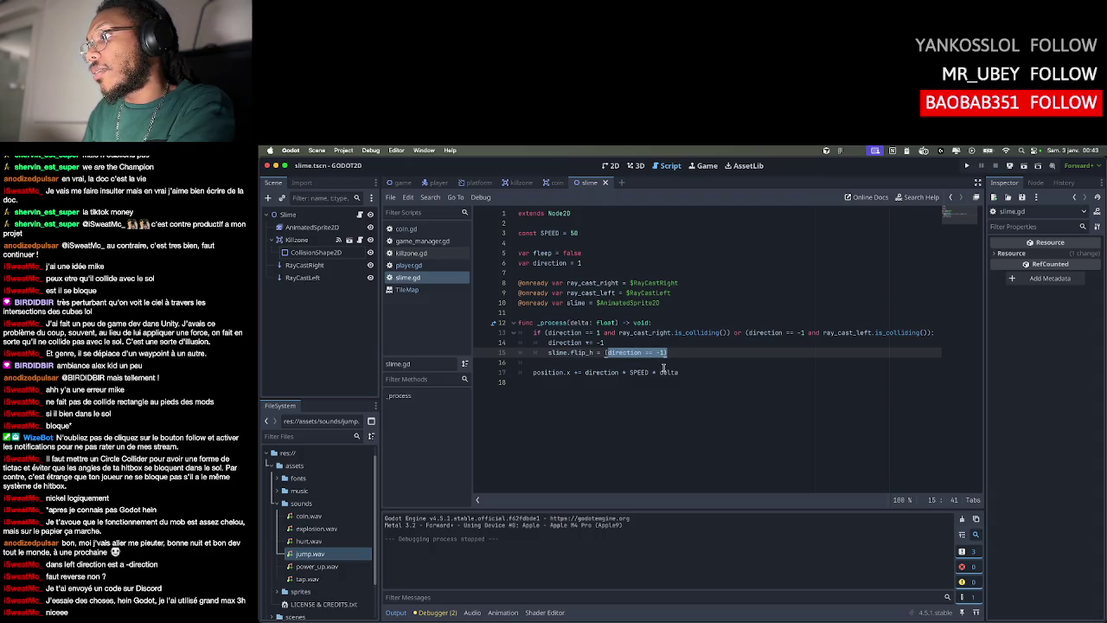
{"action": "left_click_drag", "start_coordinate": [593, 341], "coordinate": [603, 343]}
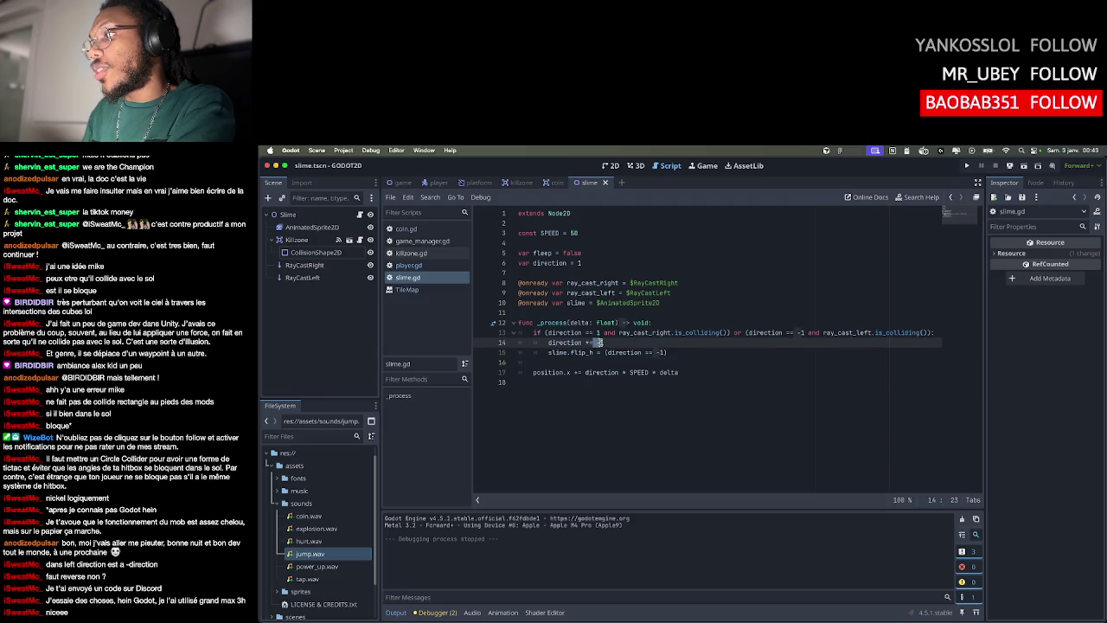
{"action": "left_click", "coordinate": [611, 343]}
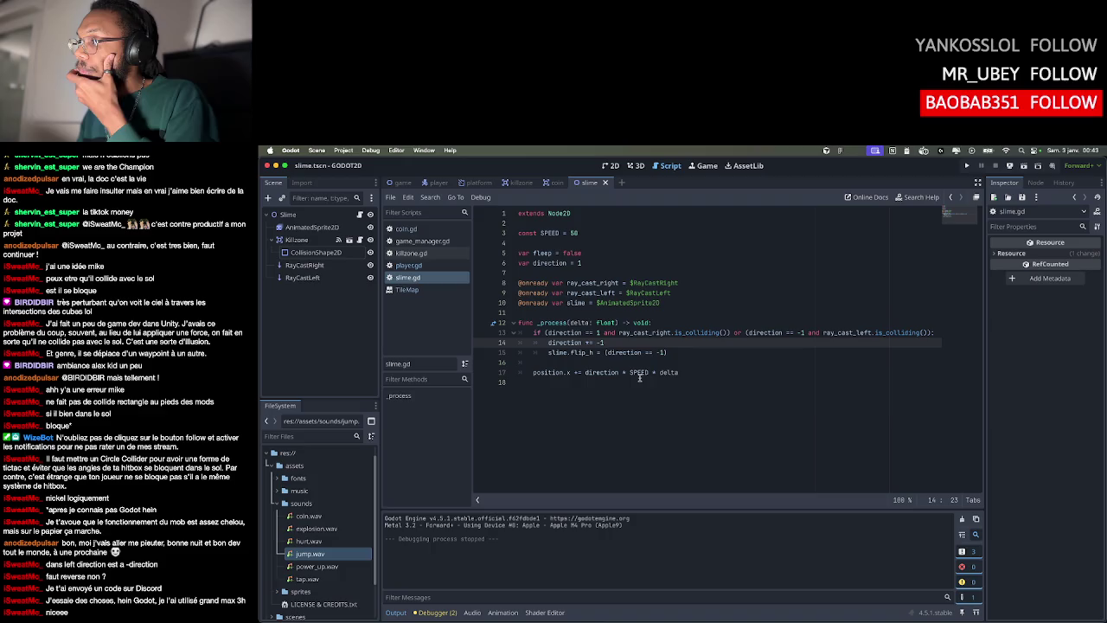
{"action": "left_click", "coordinate": [684, 352]}
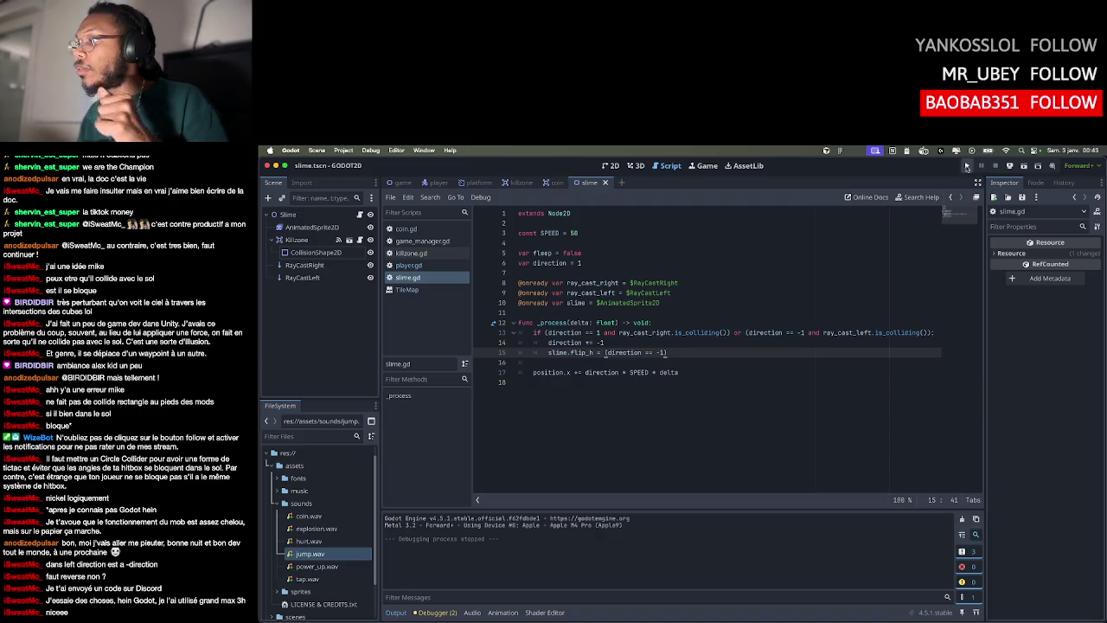
{"action": "left_click", "coordinate": [967, 166]}
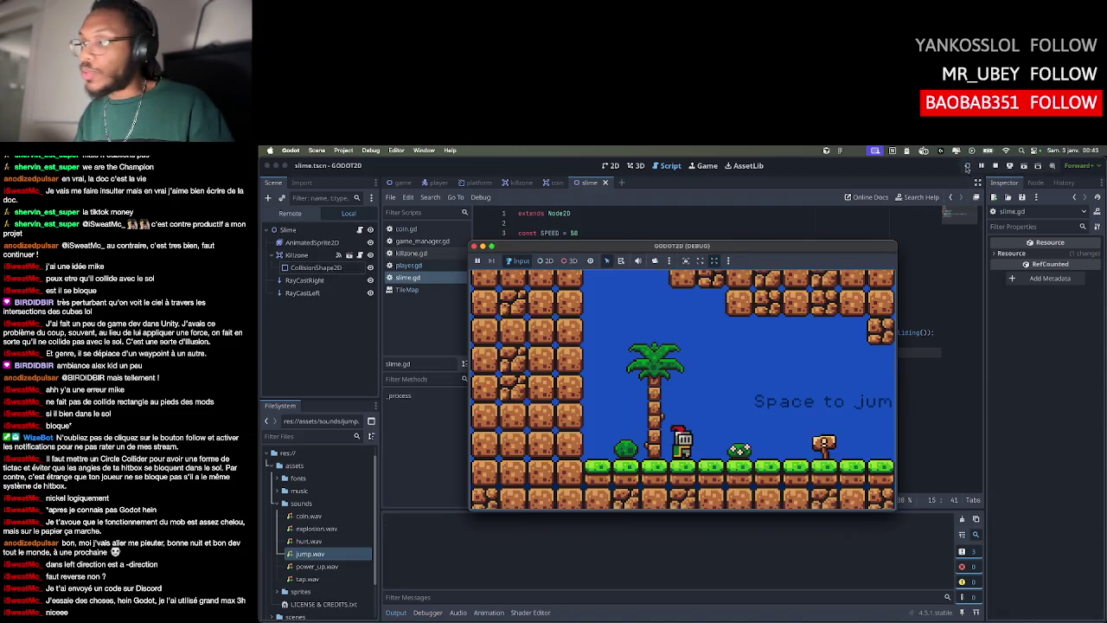
Run and jump the knight up the platforms and across the bridge past the slime
{"action": "key", "text": "Right"}
{"action": "key", "text": "Right"}
{"action": "key", "text": "space"}
{"action": "key", "text": "Left"}
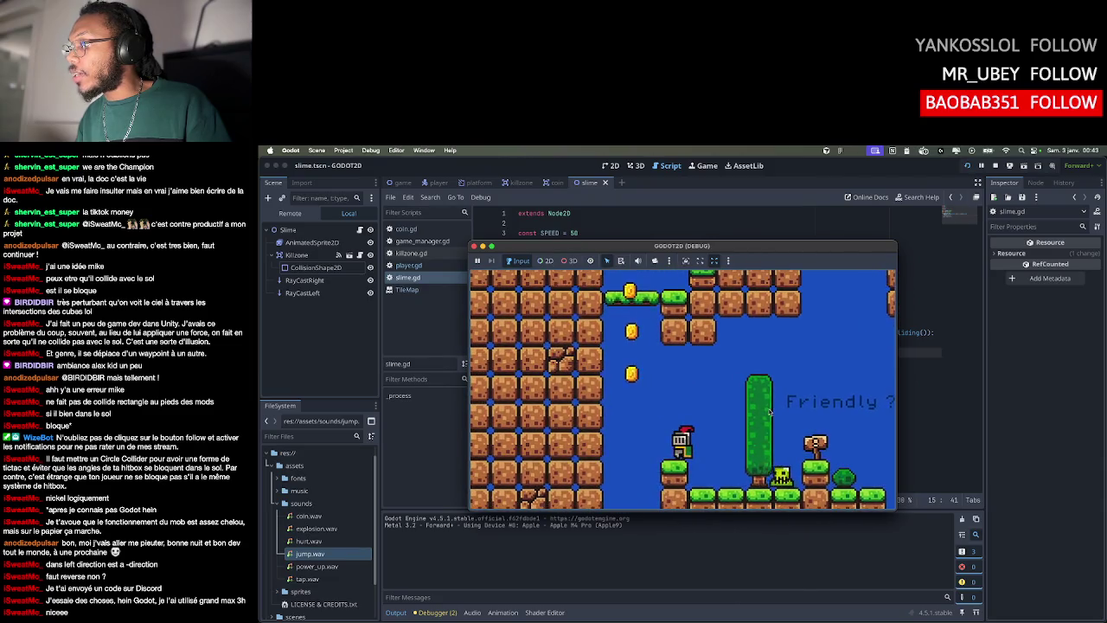
{"action": "key", "text": "space"}
{"action": "key", "text": "Left"}
{"action": "key", "text": "Right"}
{"action": "key", "text": "space"}
{"action": "key", "text": "Right"}
{"action": "key", "text": "Right"}
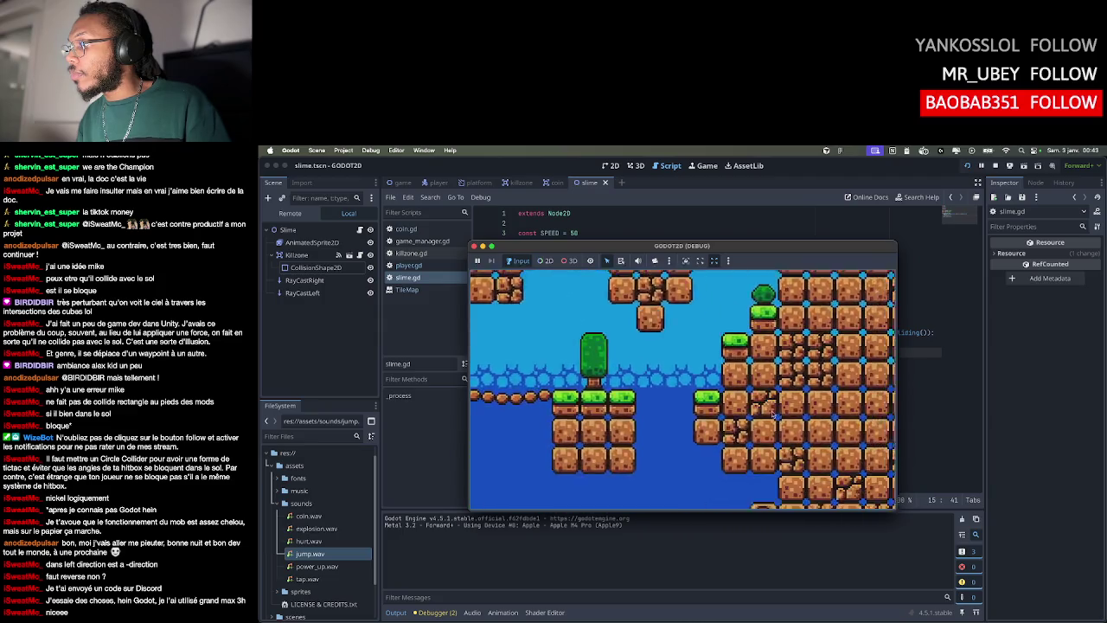
Guide the knight through the water, past the rope bridge and ladder, into a new area
{"action": "key", "text": "Left"}
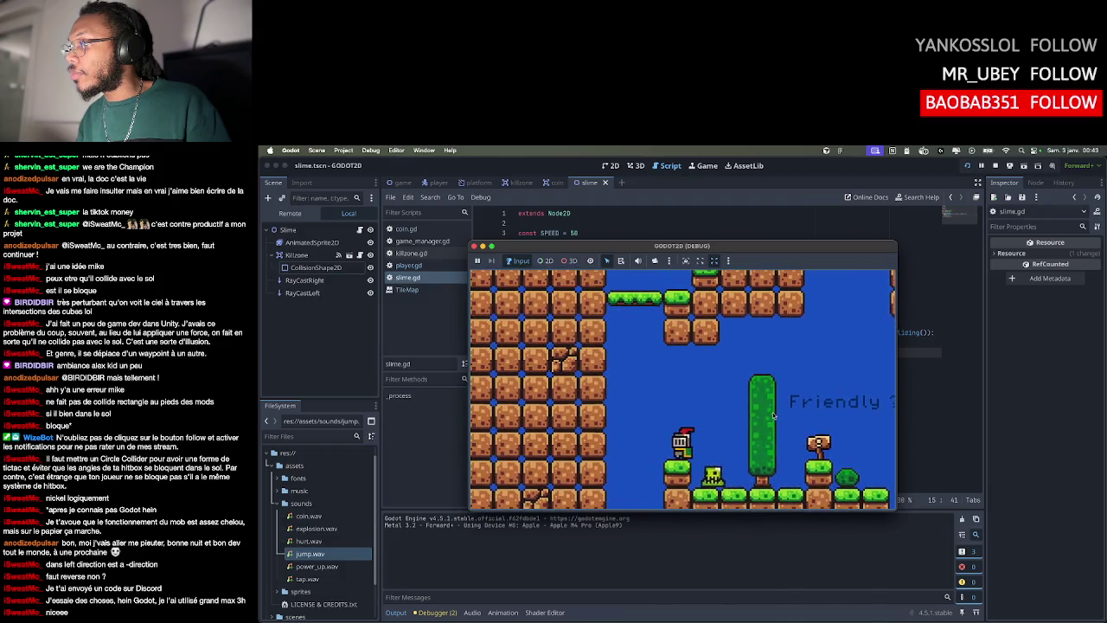
{"action": "key", "text": "space"}
{"action": "key", "text": "Right"}
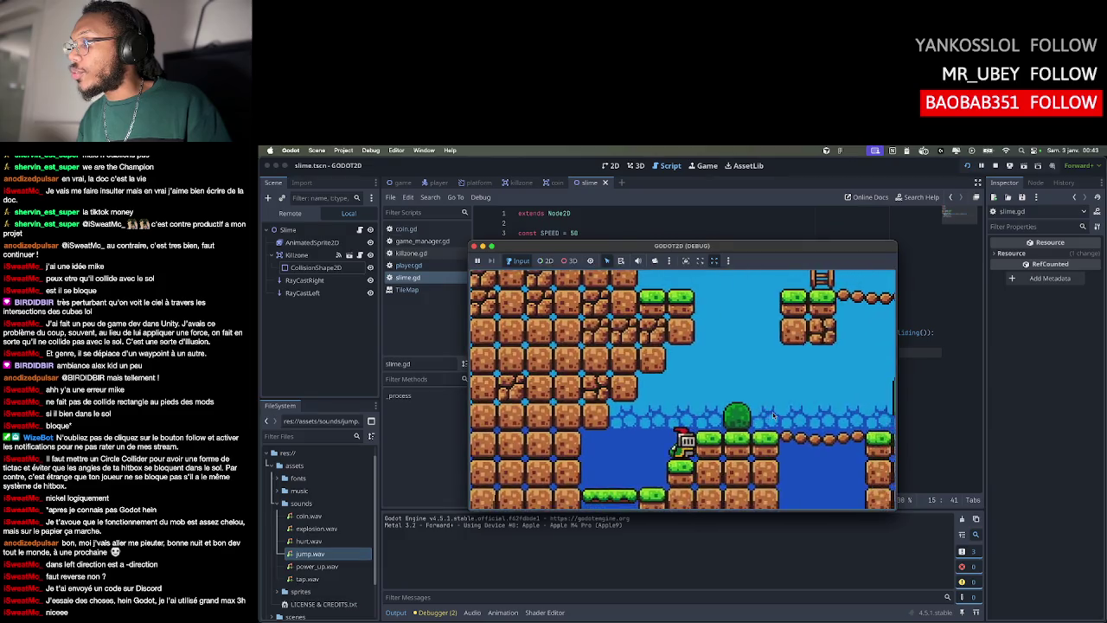
{"action": "key", "text": "Right"}
{"action": "key", "text": "space"}
{"action": "key", "text": "space"}
{"action": "key", "text": "space"}
{"action": "key", "text": "Left"}
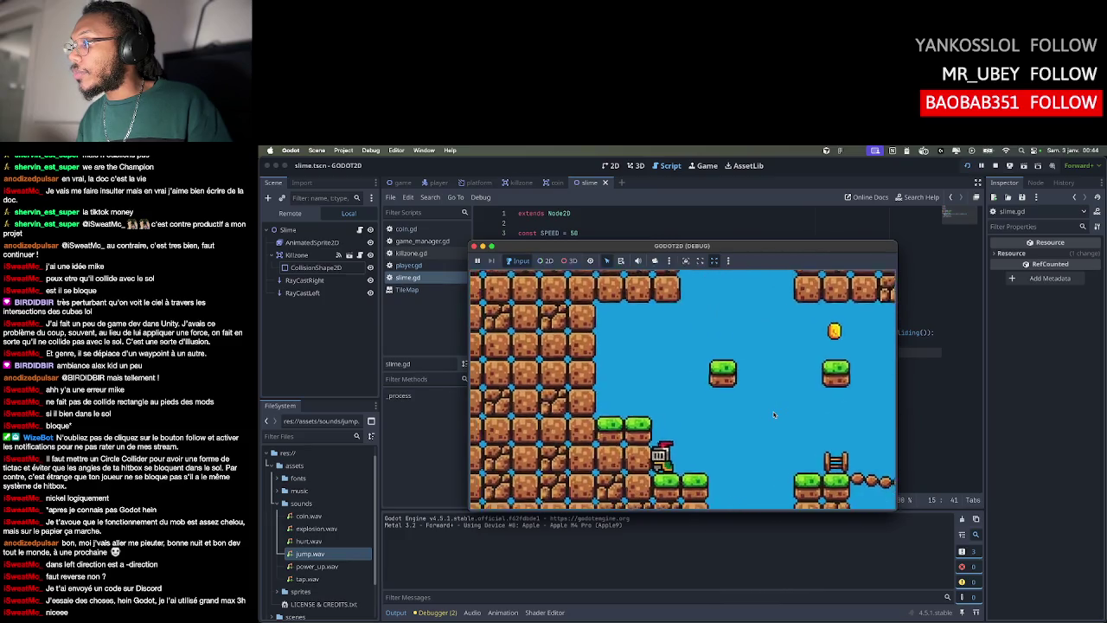
{"action": "key", "text": "Right"}
{"action": "key", "text": "Right"}
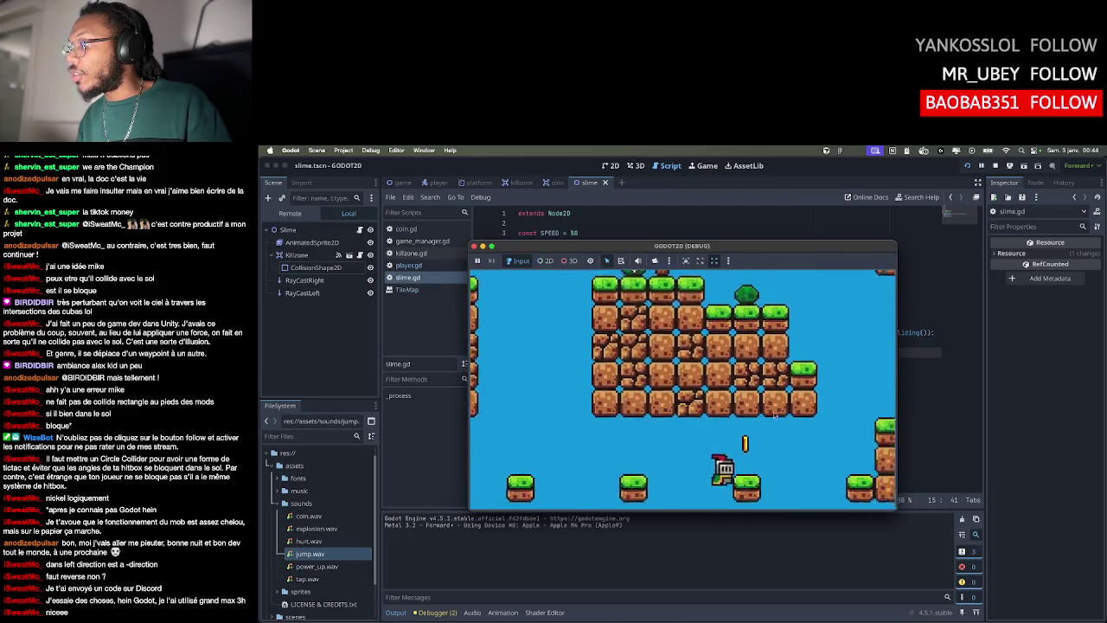
{"action": "key", "text": "Left"}
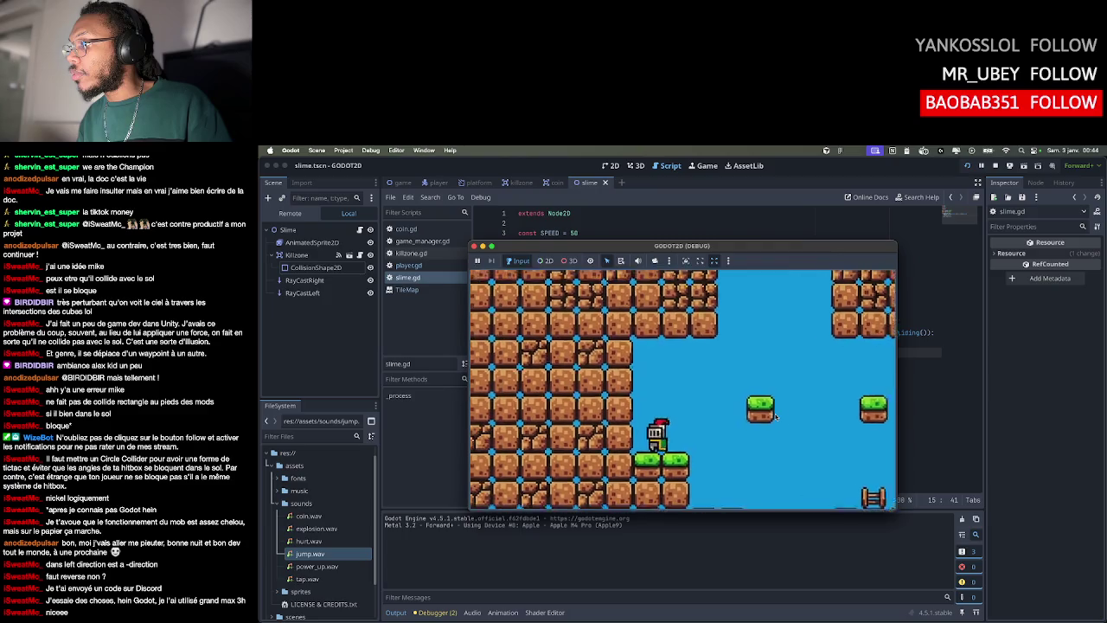
{"action": "key", "text": "Right"}
{"action": "key", "text": "space"}
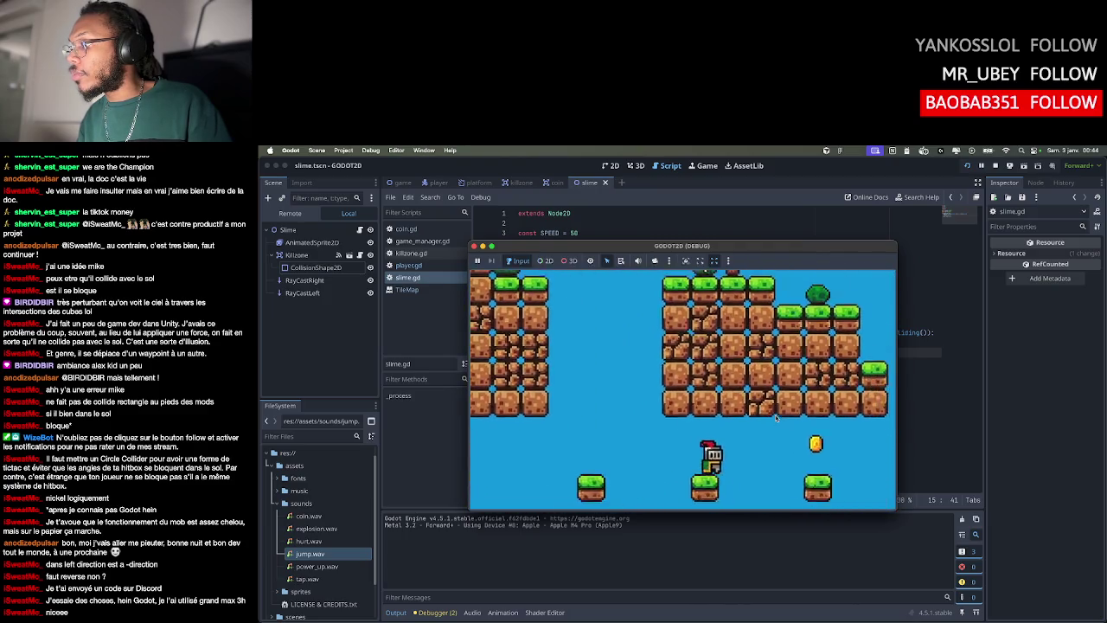
Run the knight across the low platforms and beside the stepped wall, then back left across the bridge
{"action": "key", "text": "Right"}
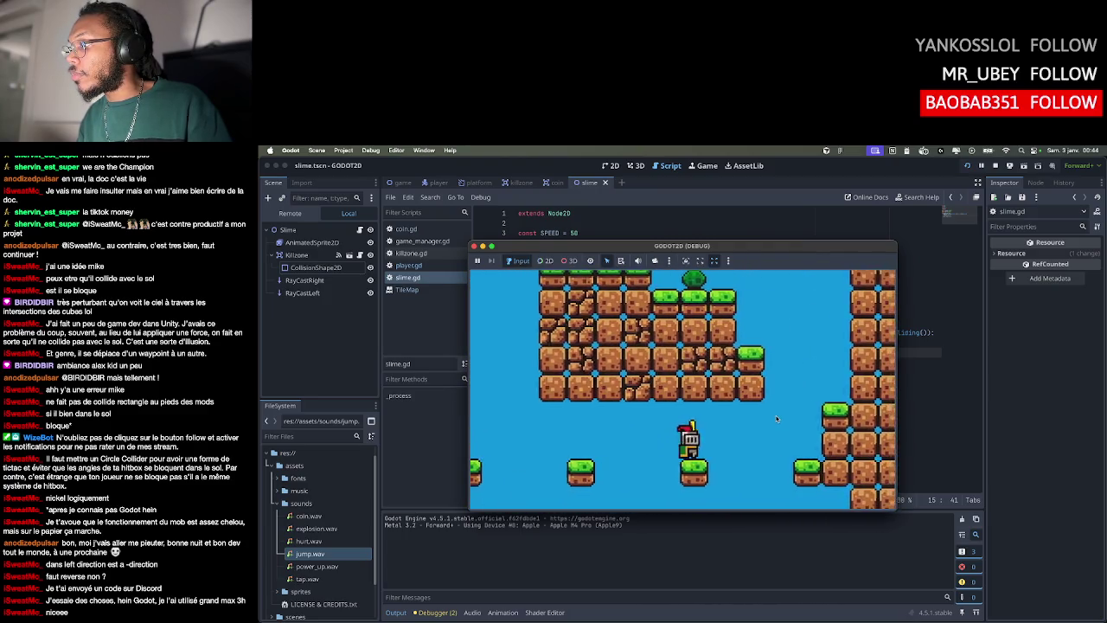
{"action": "key", "text": "Right"}
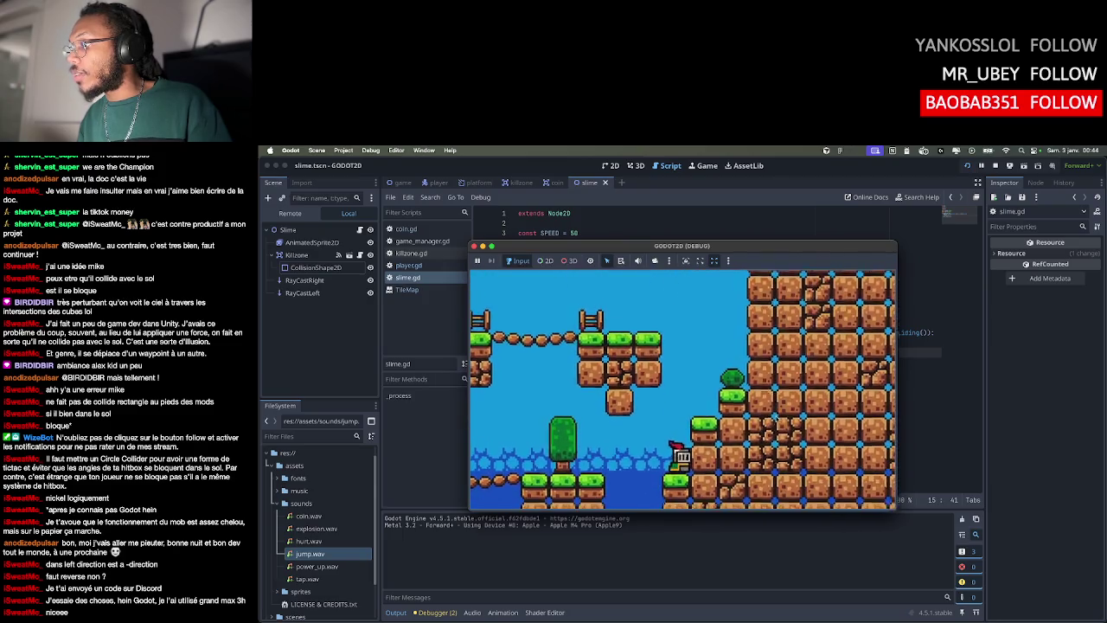
{"action": "key", "text": "space"}
{"action": "key", "text": "Left"}
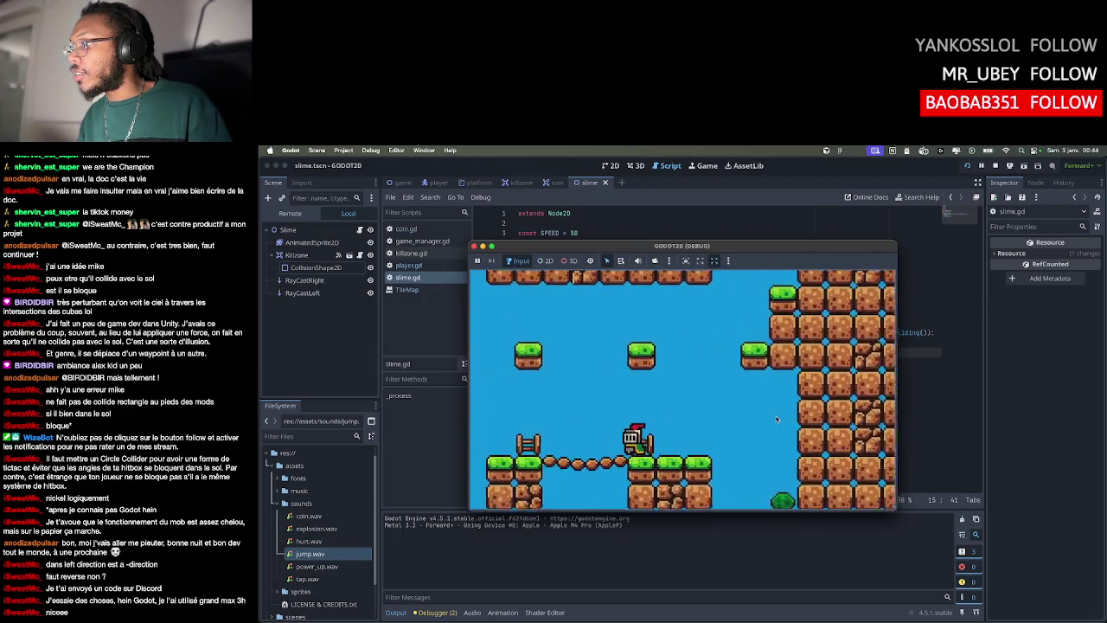
{"action": "key", "text": "Right"}
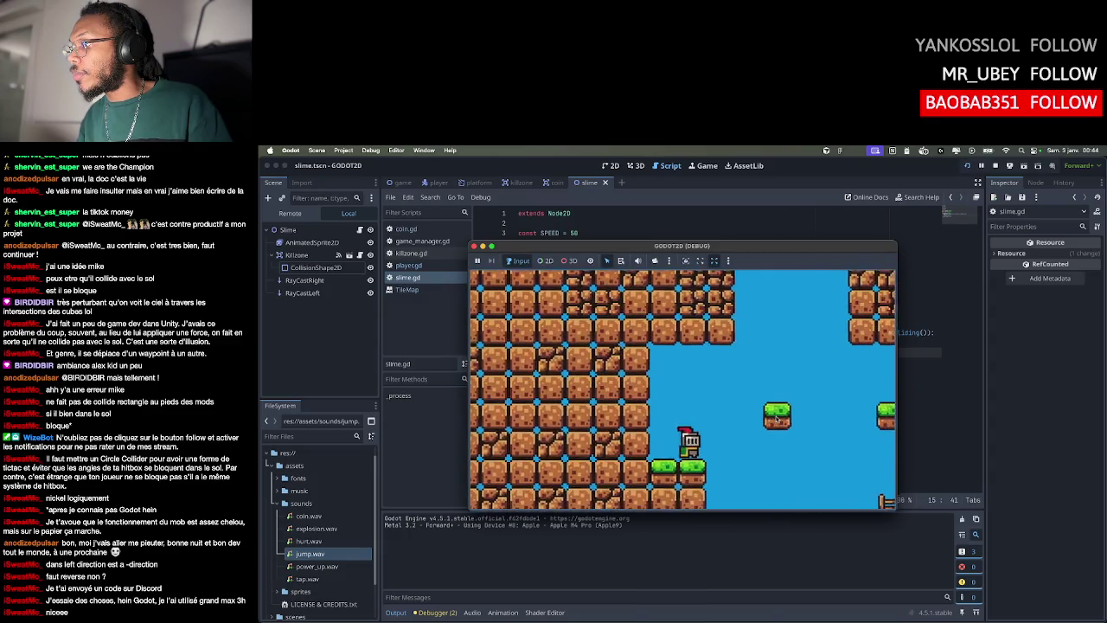
{"action": "key", "text": "Right"}
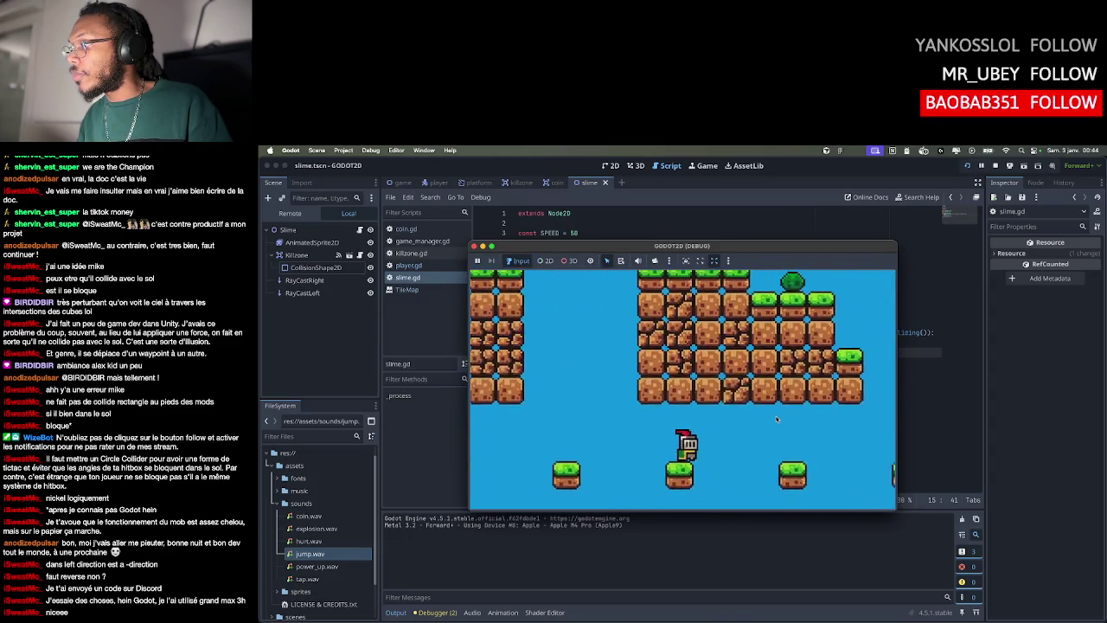
{"action": "key", "text": "space"}
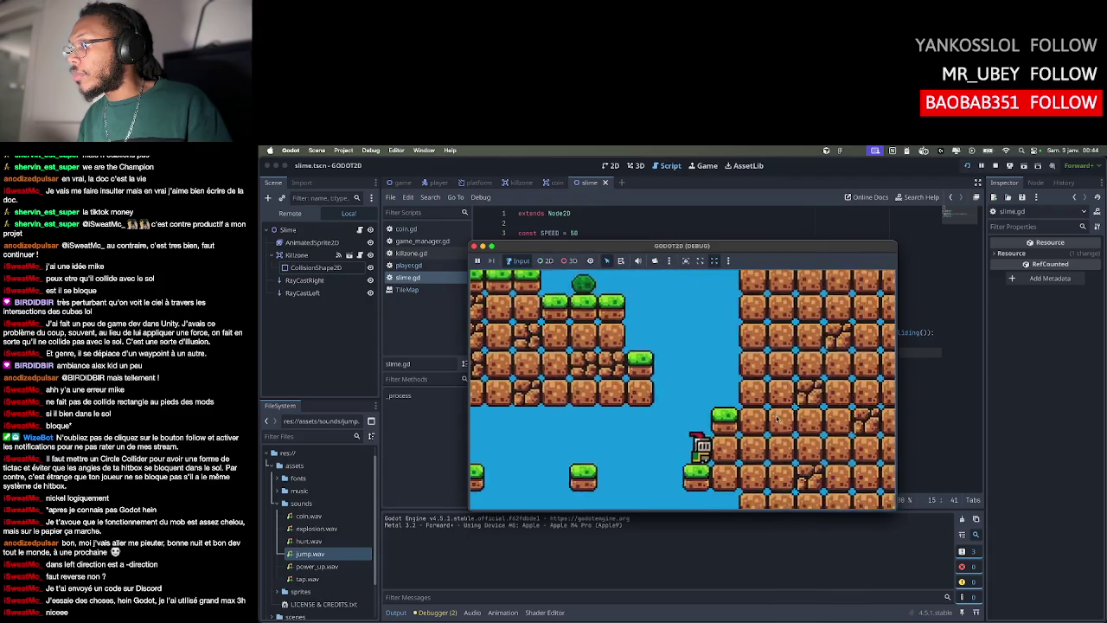
{"action": "key", "text": "Left"}
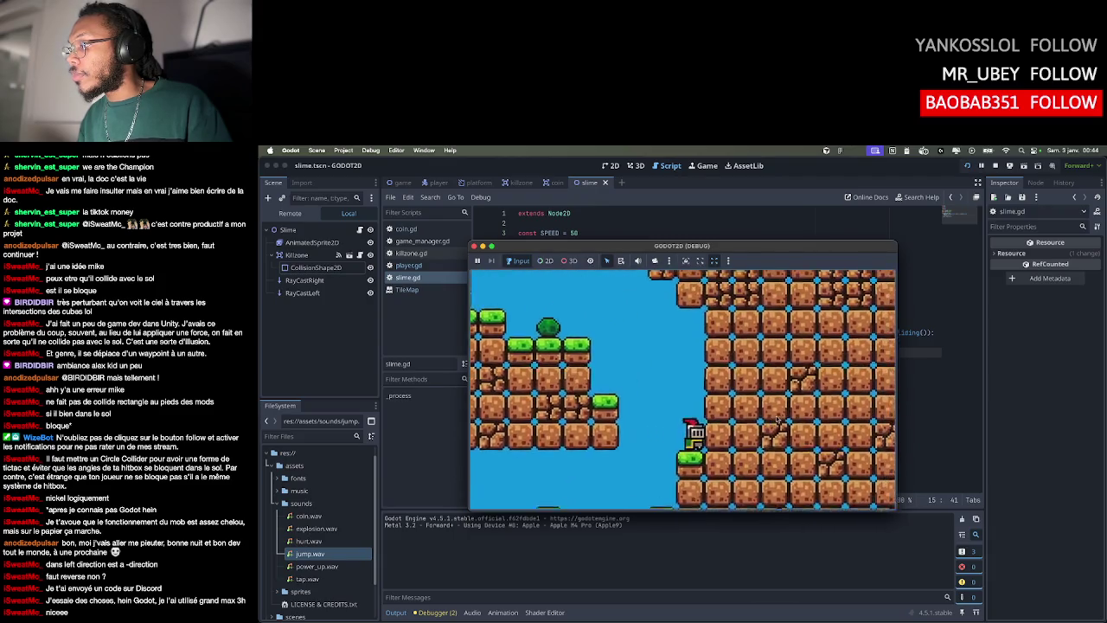
{"action": "key", "text": "Left"}
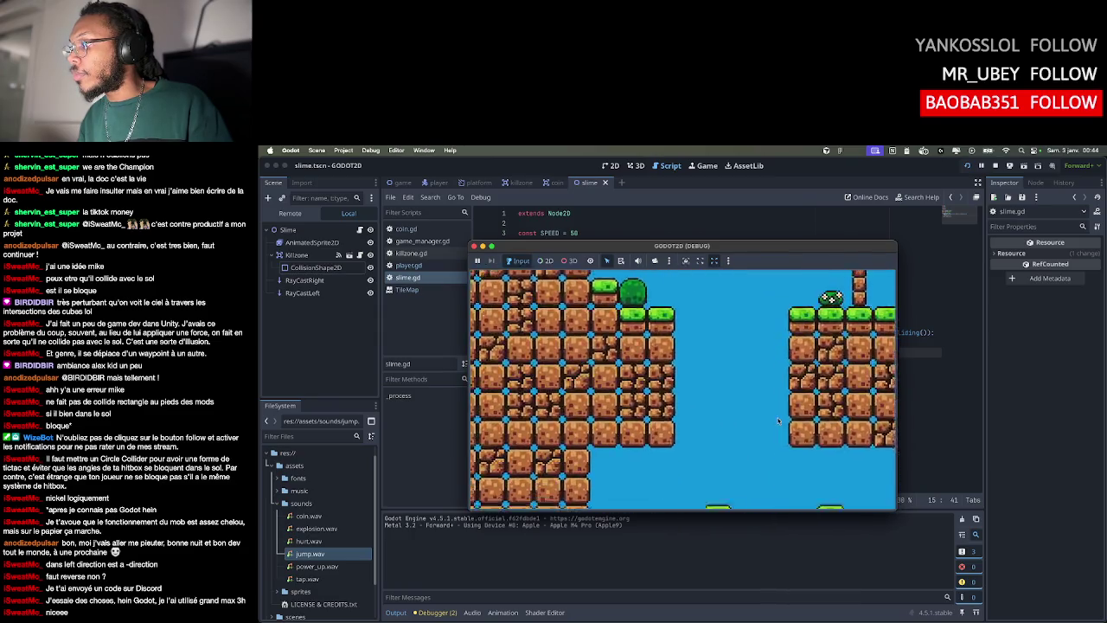
{"action": "key", "text": "Left"}
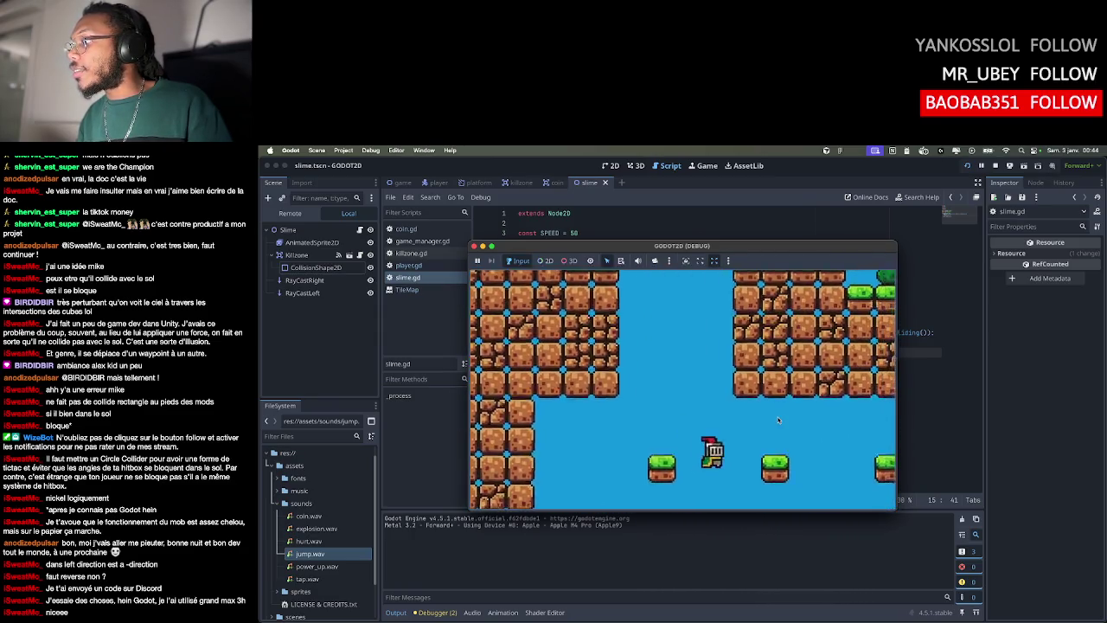
{"action": "key", "text": "Left"}
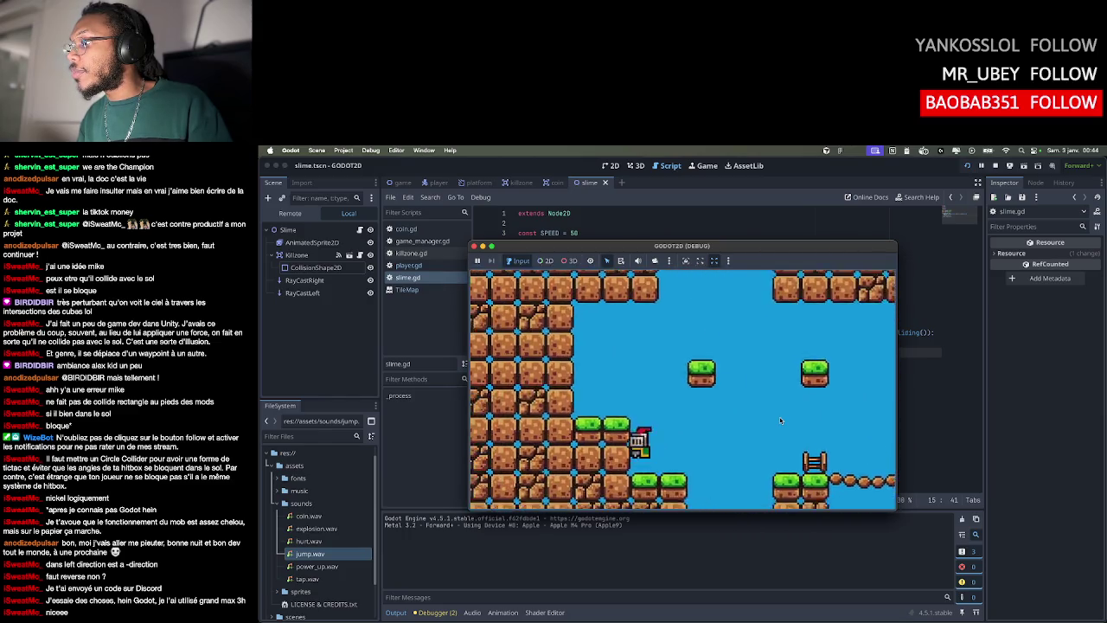
Take the knight down the shaft and past the palm tree to the brick wall, then stop the game
{"action": "key", "text": "Right"}
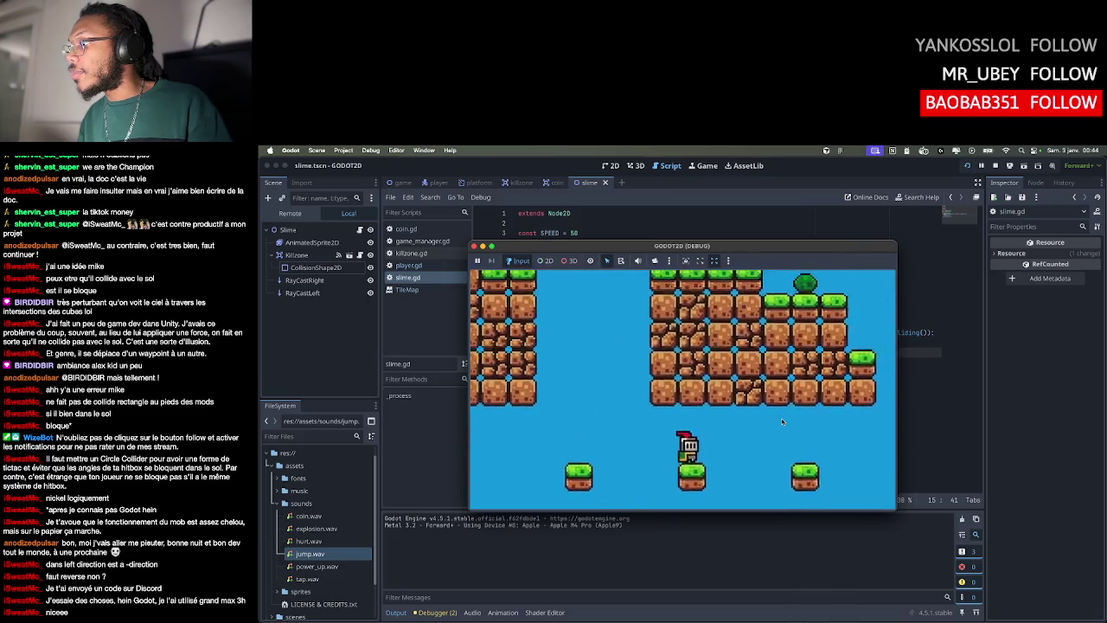
{"action": "key", "text": "space"}
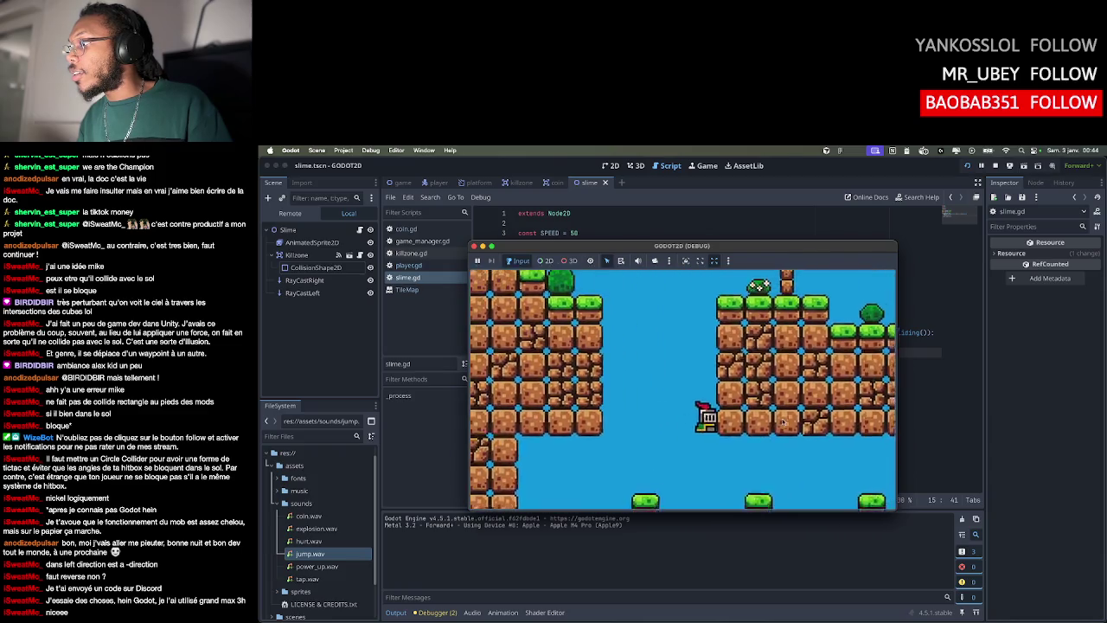
{"action": "key", "text": "Left"}
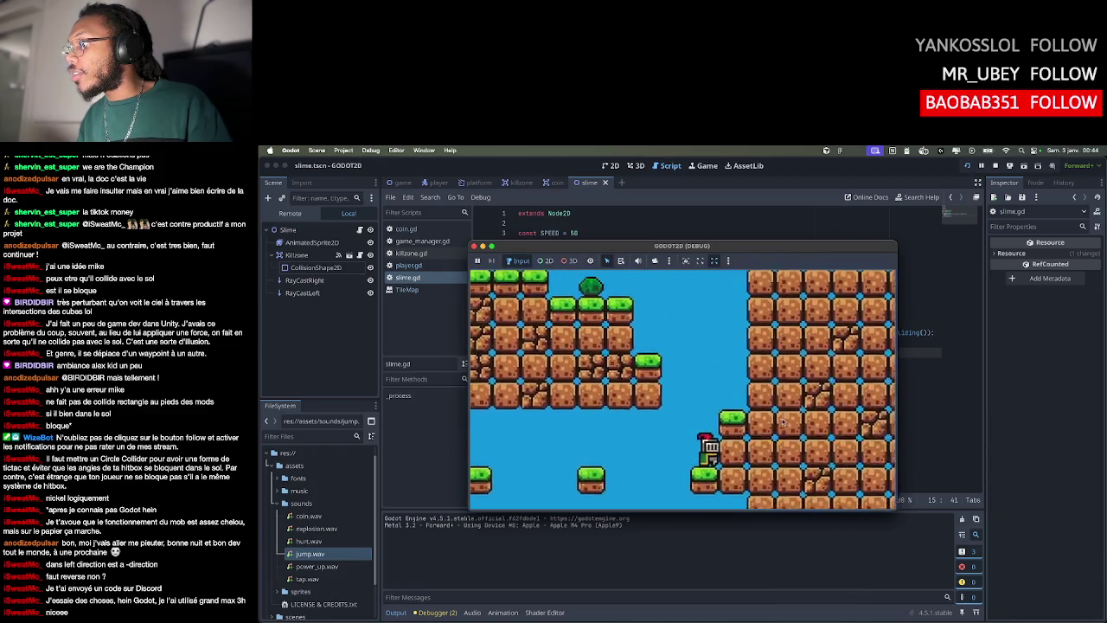
{"action": "key", "text": "Left"}
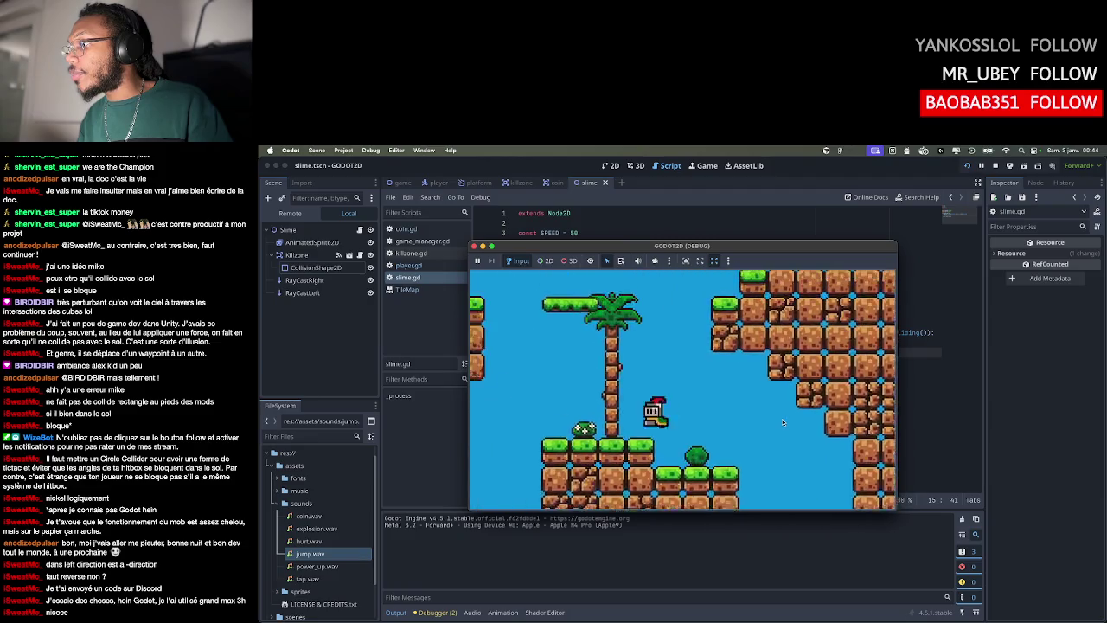
{"action": "key", "text": "Left"}
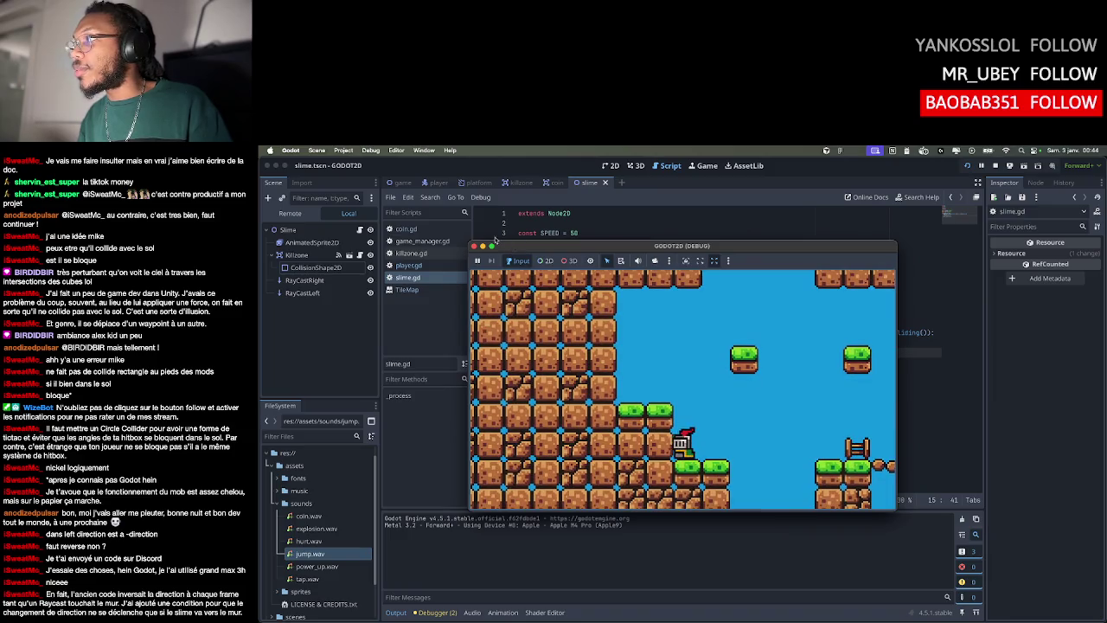
{"action": "left_click", "coordinate": [474, 246]}
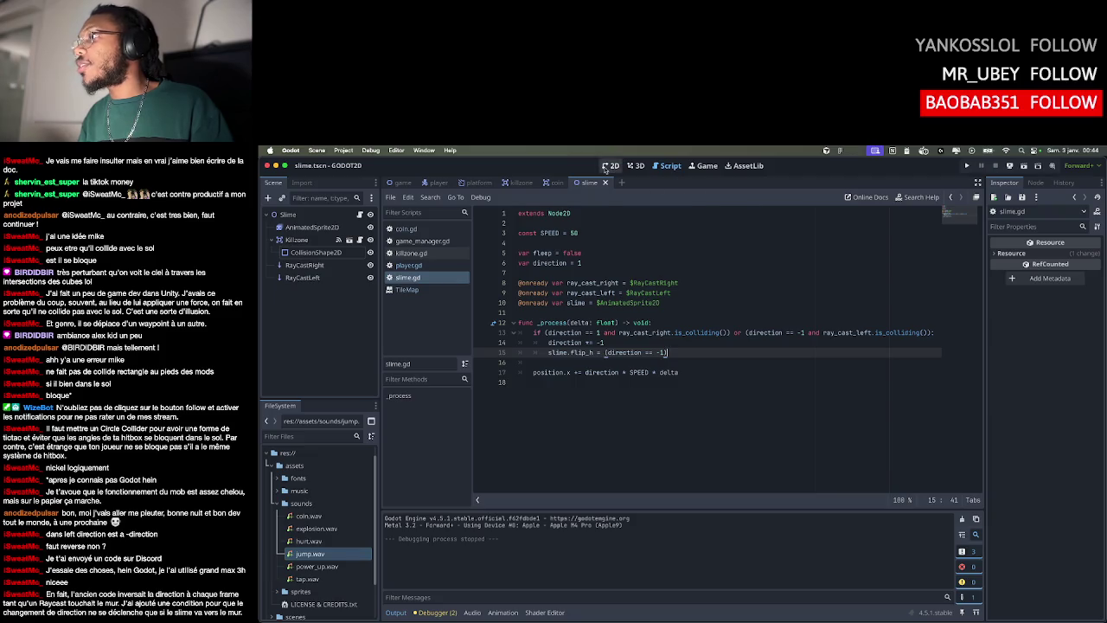
Open the game level in the 2D view and select the TileMap's Mid layer
{"action": "left_click", "coordinate": [607, 165]}
{"action": "left_click", "coordinate": [403, 183]}
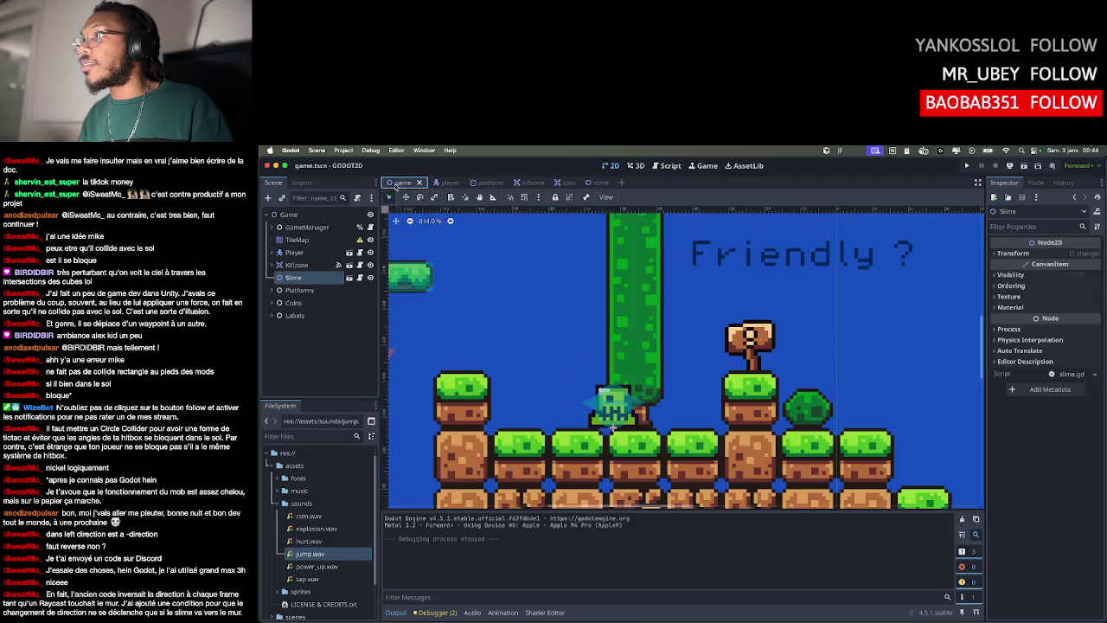
{"action": "left_click", "coordinate": [296, 238]}
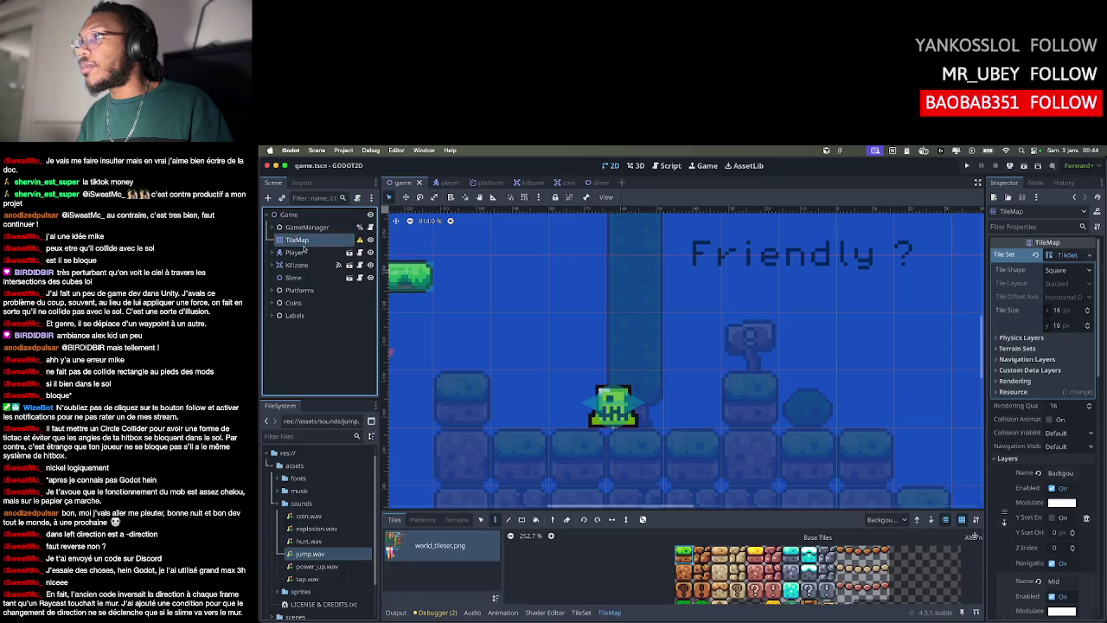
{"action": "left_click", "coordinate": [888, 519]}
{"action": "left_click", "coordinate": [881, 547]}
Pan across the Mid-layer tiles of the level, then save the game scene and close Godot
{"action": "scroll", "coordinate": [617, 422], "scroll_direction": "down", "scroll_amount": 5}
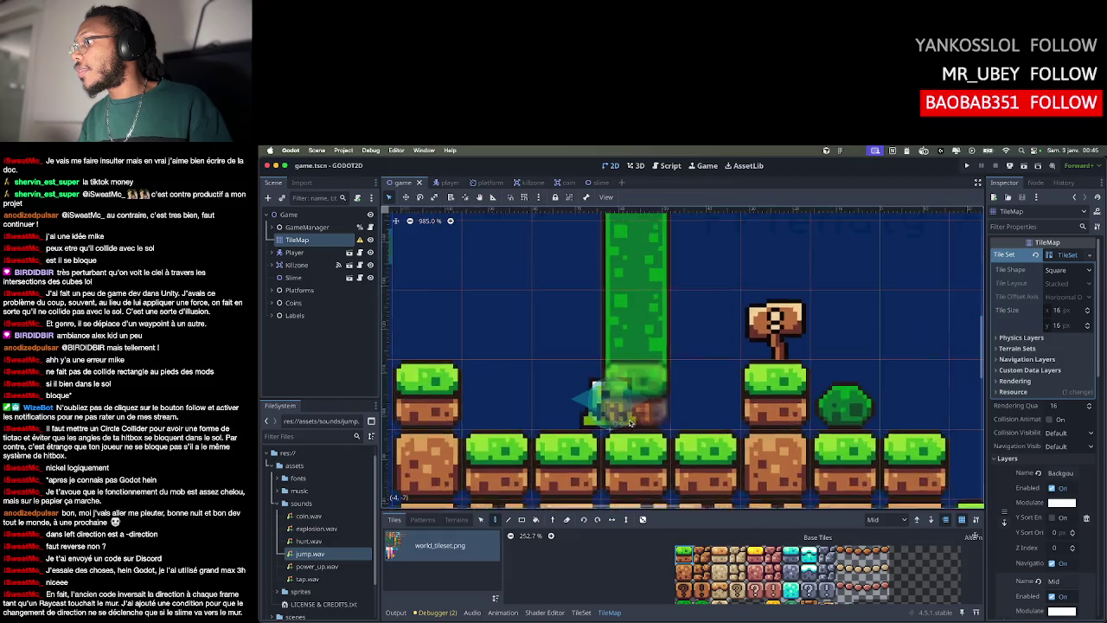
{"action": "scroll", "coordinate": [658, 335], "scroll_direction": "right", "scroll_amount": 20}
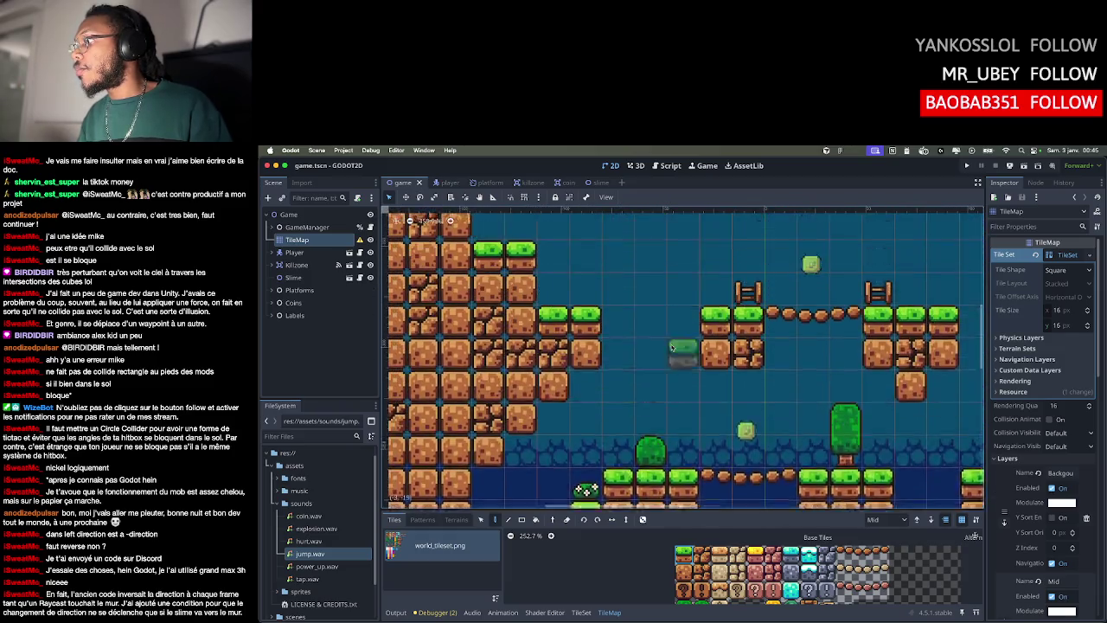
{"action": "scroll", "coordinate": [683, 365], "scroll_direction": "down", "scroll_amount": 10}
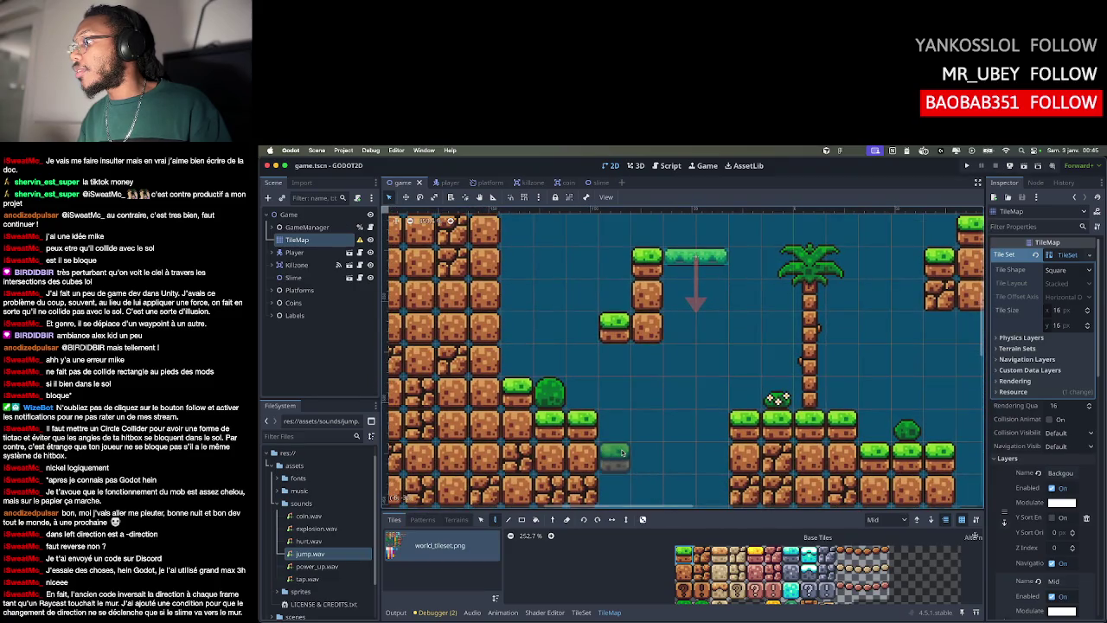
{"action": "scroll", "coordinate": [622, 432], "scroll_direction": "down", "scroll_amount": 3}
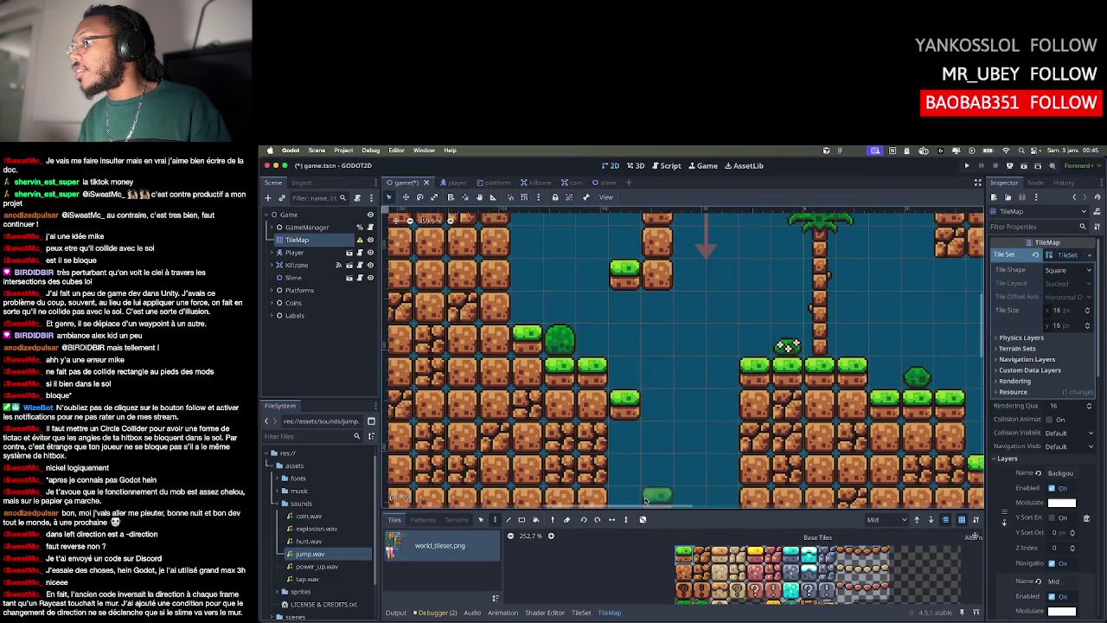
{"action": "scroll", "coordinate": [645, 500], "scroll_direction": "down", "scroll_amount": 2}
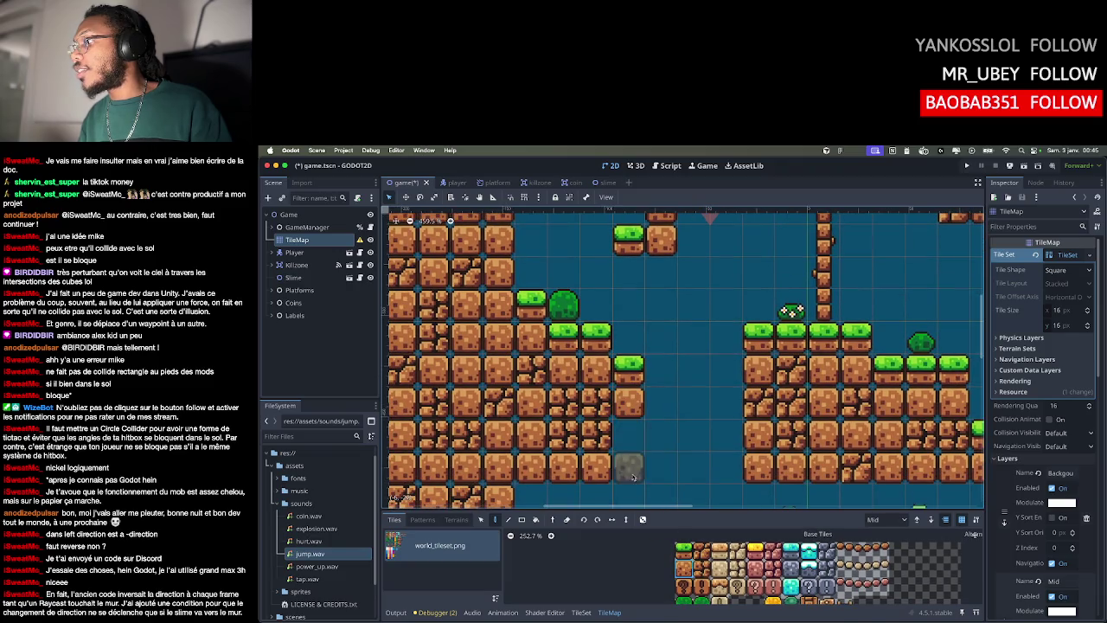
{"action": "scroll", "coordinate": [679, 558], "scroll_direction": "down", "scroll_amount": 2}
{"action": "scroll", "coordinate": [656, 407], "scroll_direction": "down", "scroll_amount": 5}
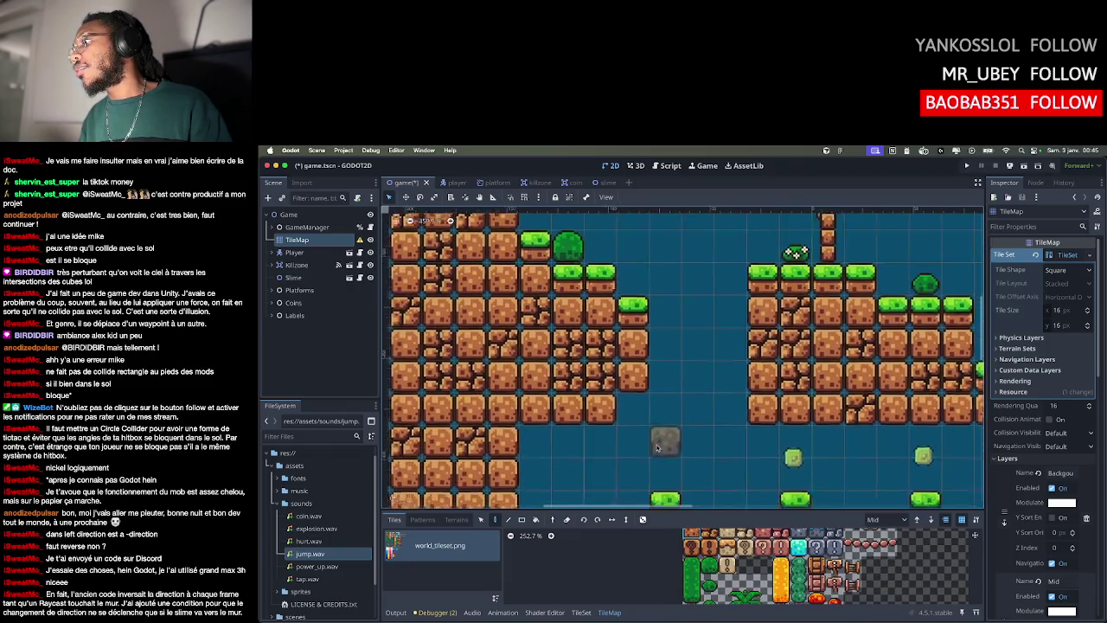
{"action": "scroll", "coordinate": [674, 403], "scroll_direction": "up", "scroll_amount": 5}
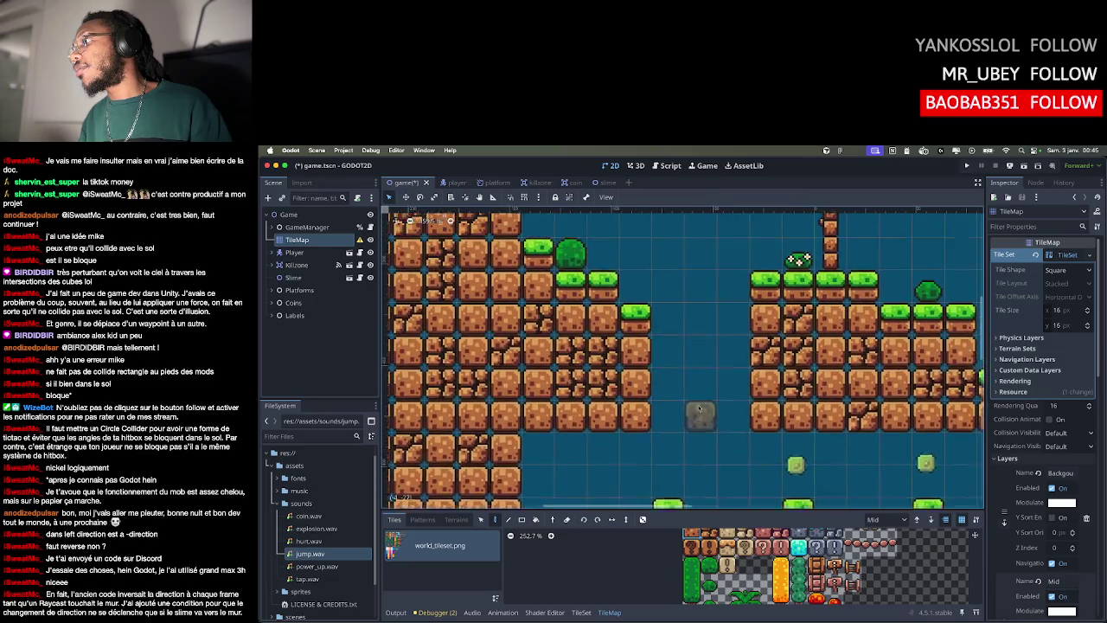
{"action": "scroll", "coordinate": [684, 403], "scroll_direction": "up", "scroll_amount": 3}
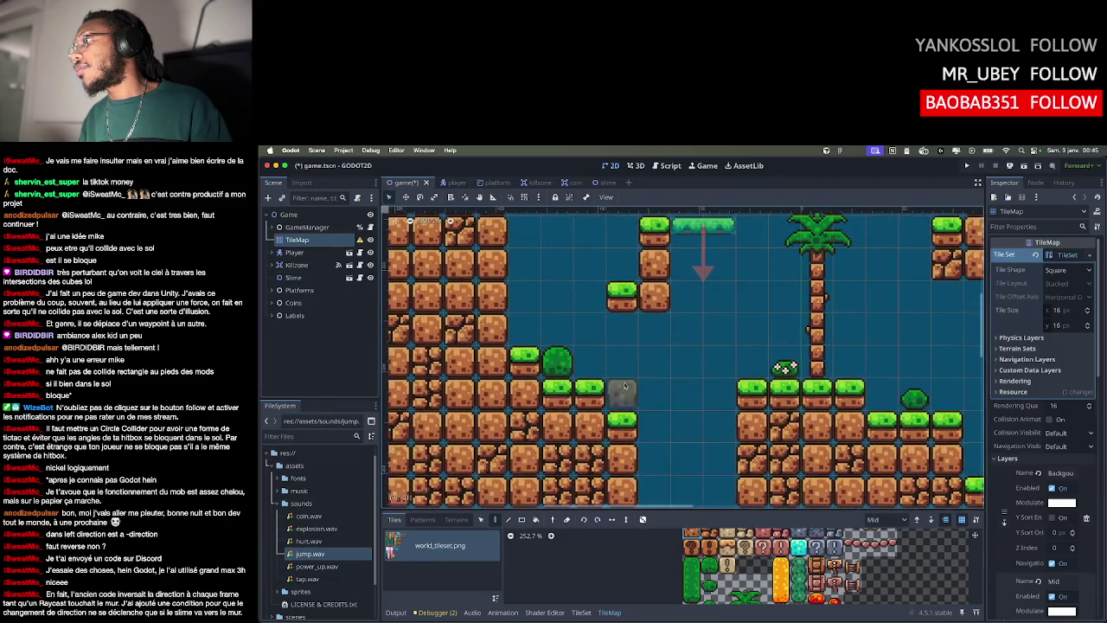
{"action": "scroll", "coordinate": [787, 368], "scroll_direction": "down", "scroll_amount": 3}
{"action": "scroll", "coordinate": [717, 438], "scroll_direction": "up", "scroll_amount": 8}
{"action": "scroll", "coordinate": [718, 438], "scroll_direction": "up", "scroll_amount": 10}
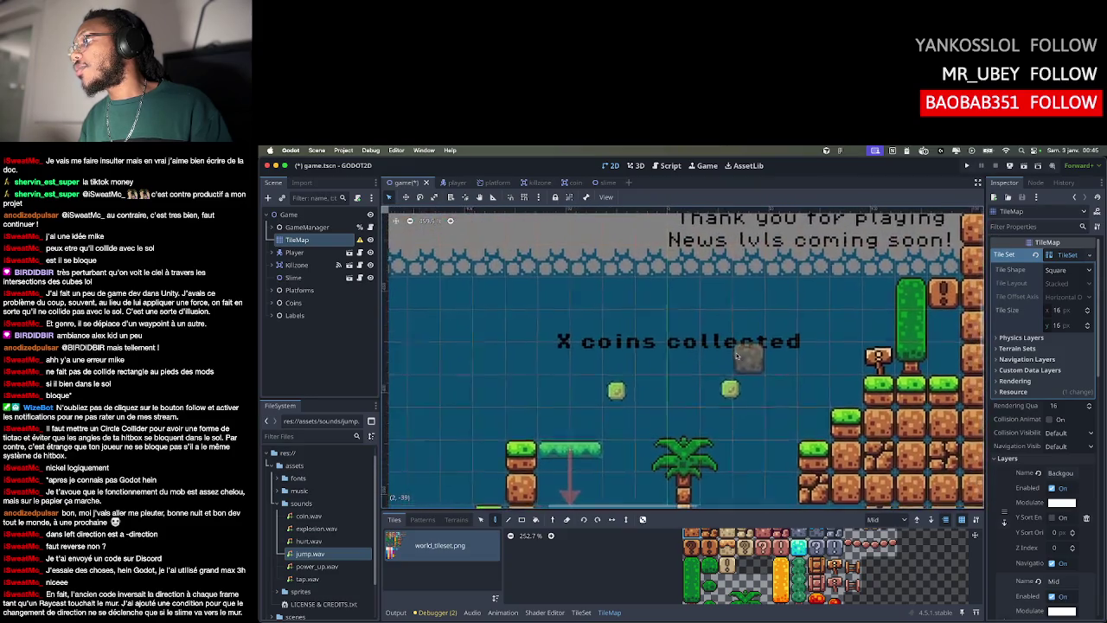
{"action": "scroll", "coordinate": [737, 361], "scroll_direction": "down", "scroll_amount": 5}
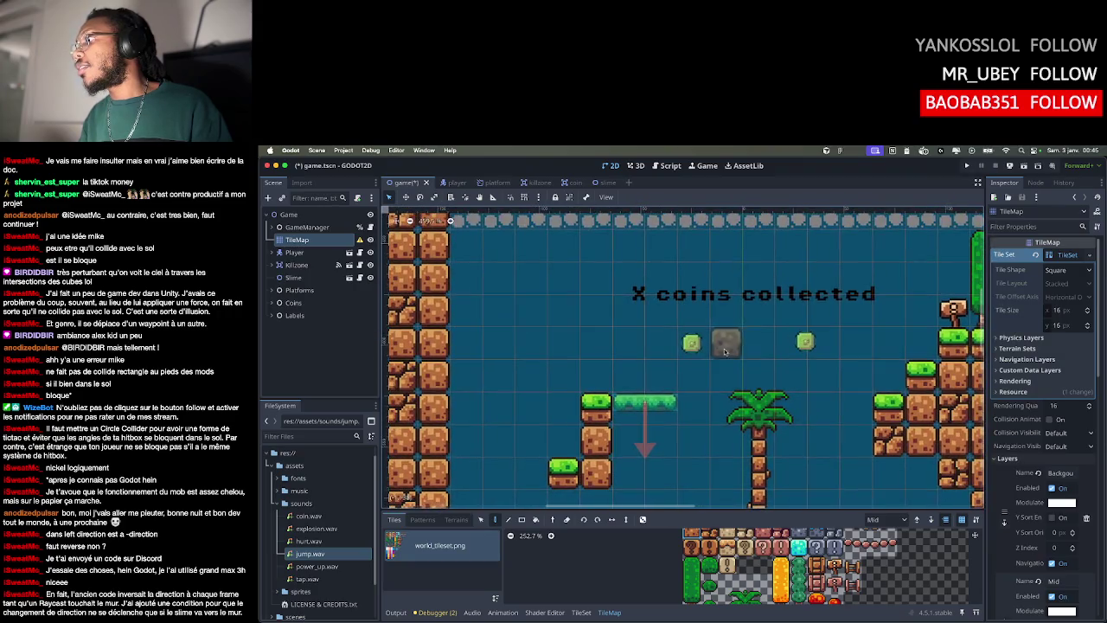
{"action": "key", "text": "ctrl+s"}
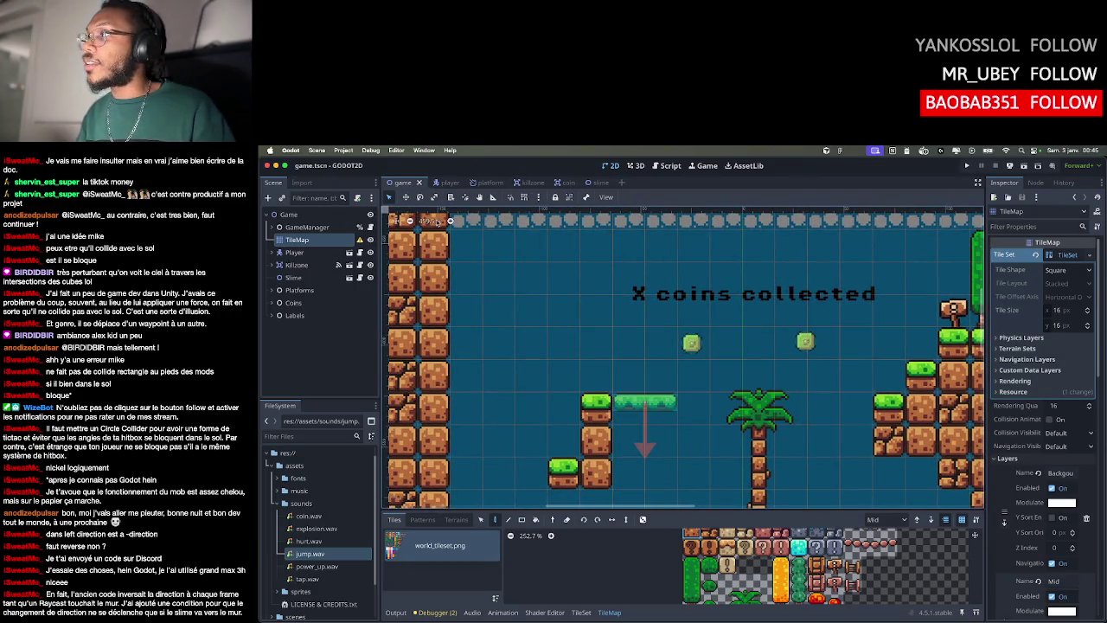
{"action": "left_click", "coordinate": [267, 166]}
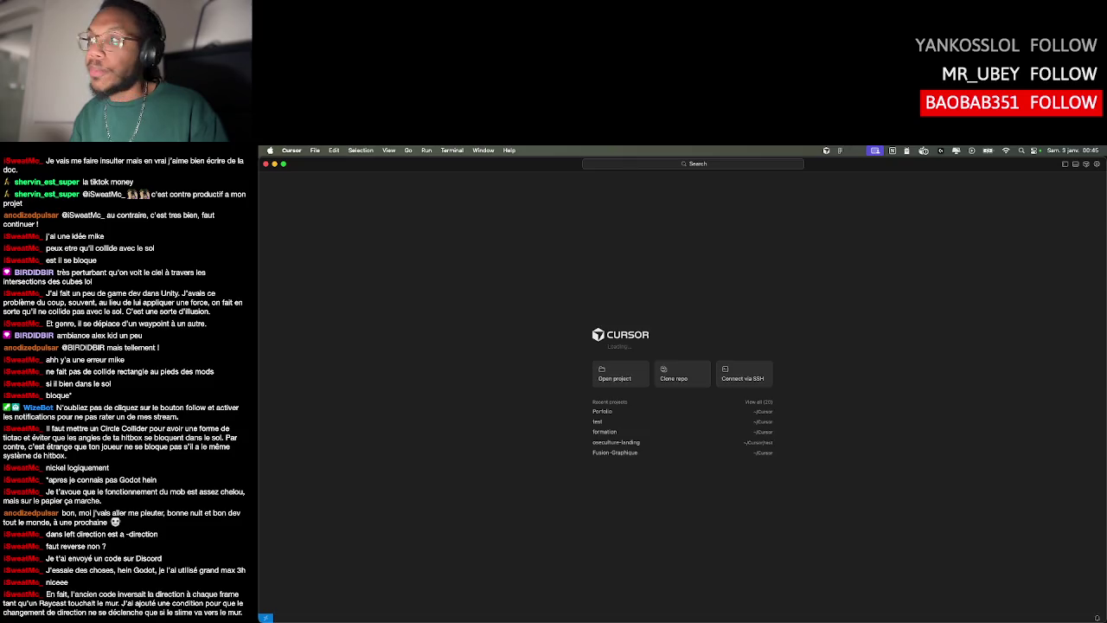
Quit Cursor with Cmd+Q, leaving the desktop with no editor windows open
{"action": "key", "text": "super+q"}
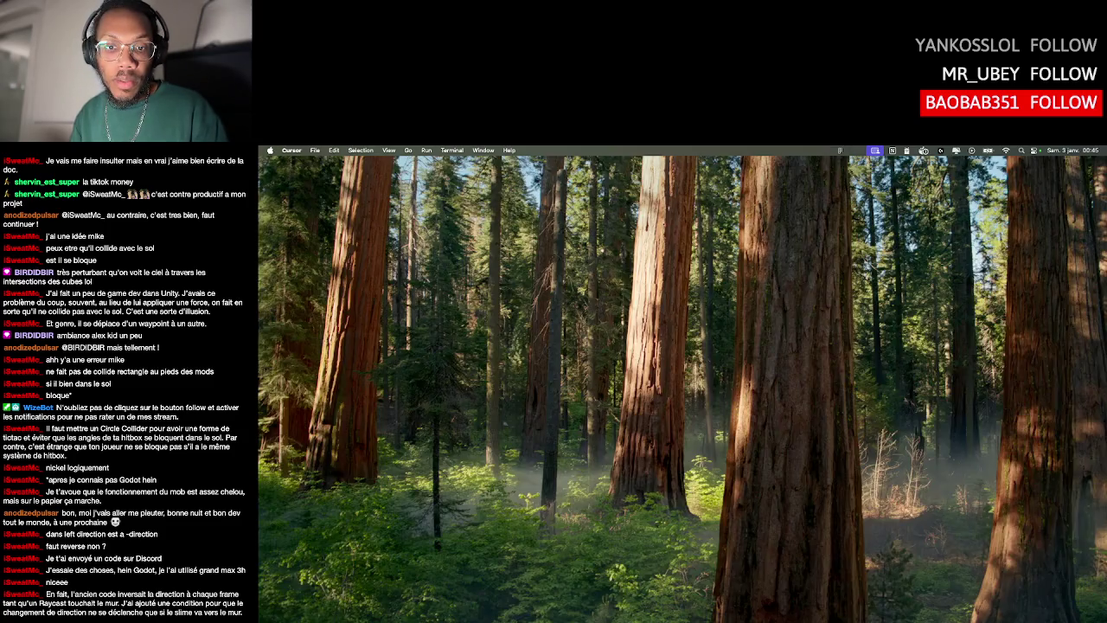